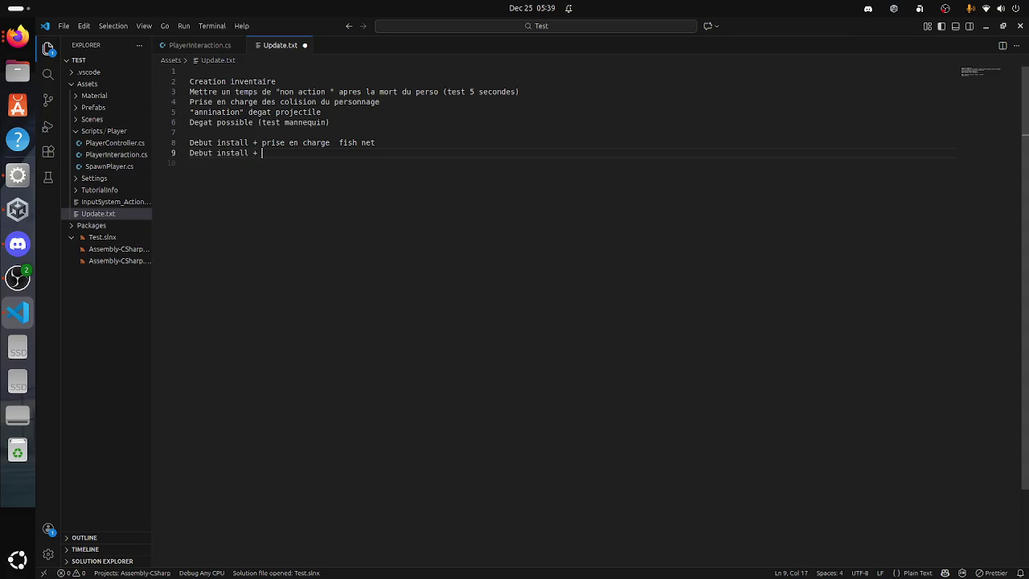
Step: Finish line 9 with 'install + prise en charge Vivox', remove the double space before fish net, and save
type("pr")
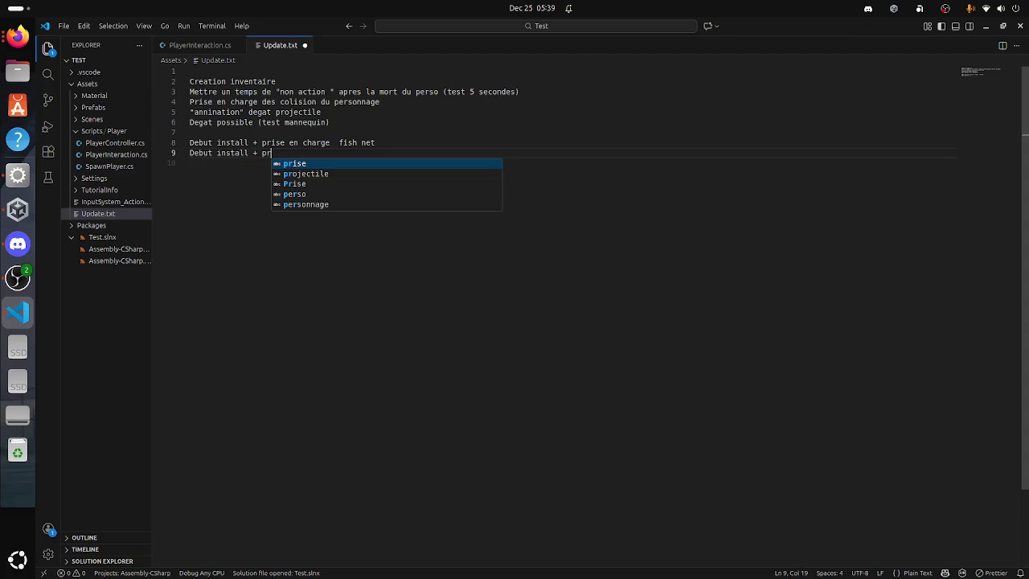
key("Tab")
type("en c")
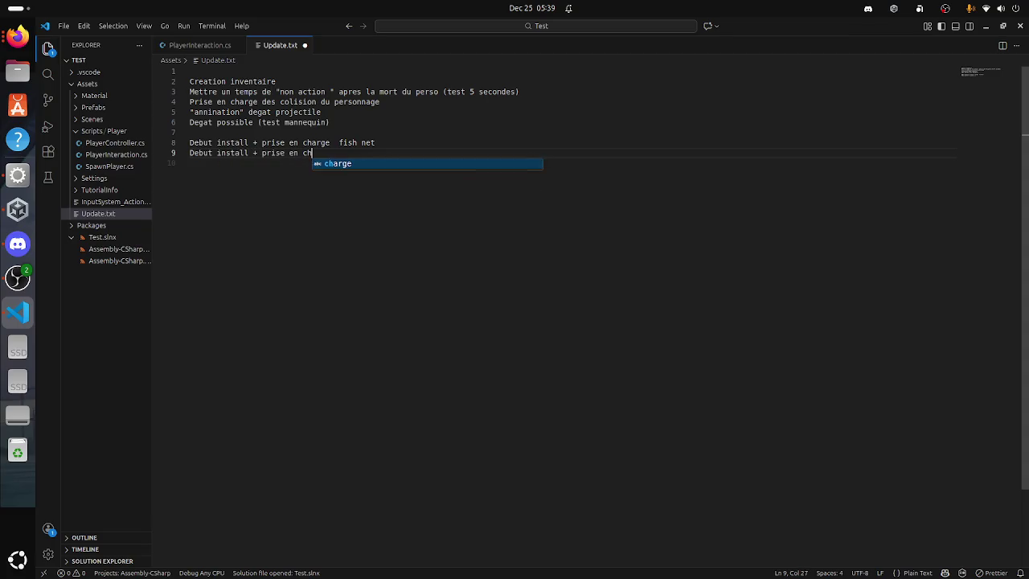
key("Tab")
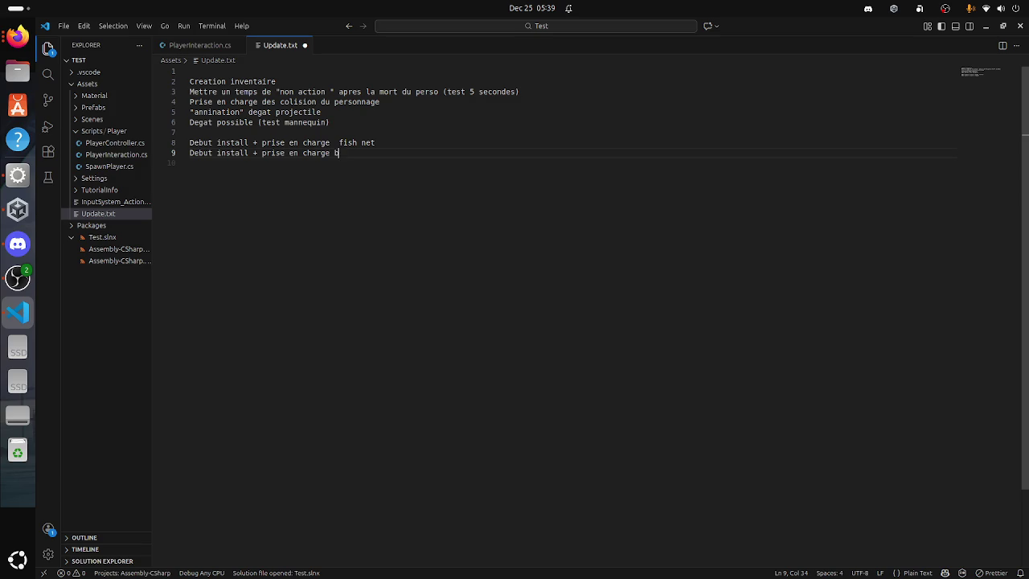
type("Vi")
key("BackSpace")
type("i")
key("BackSpace")
type("ivox")
left_click(339, 142)
key("BackSpace")
key("ctrl+s")
Step: Add a new line noting the functionality update for multiplayer ('Update des ... au multi')
key("Down")
key("Down")
key("Return")
key("Return")
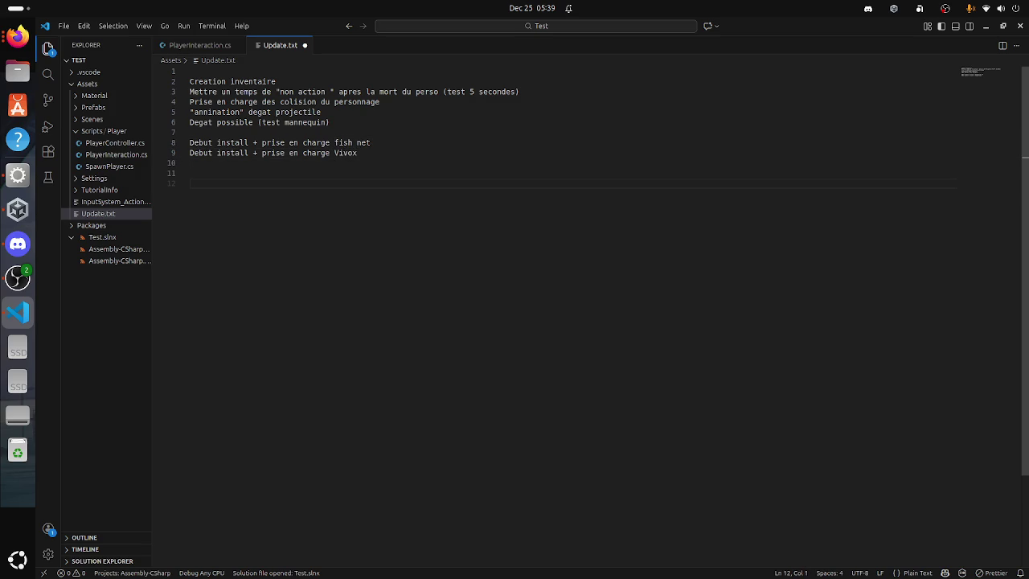
key("BackSpace")
type("Update des vc")
key("BackSpace")
key("BackSpace")
type("fonctino")
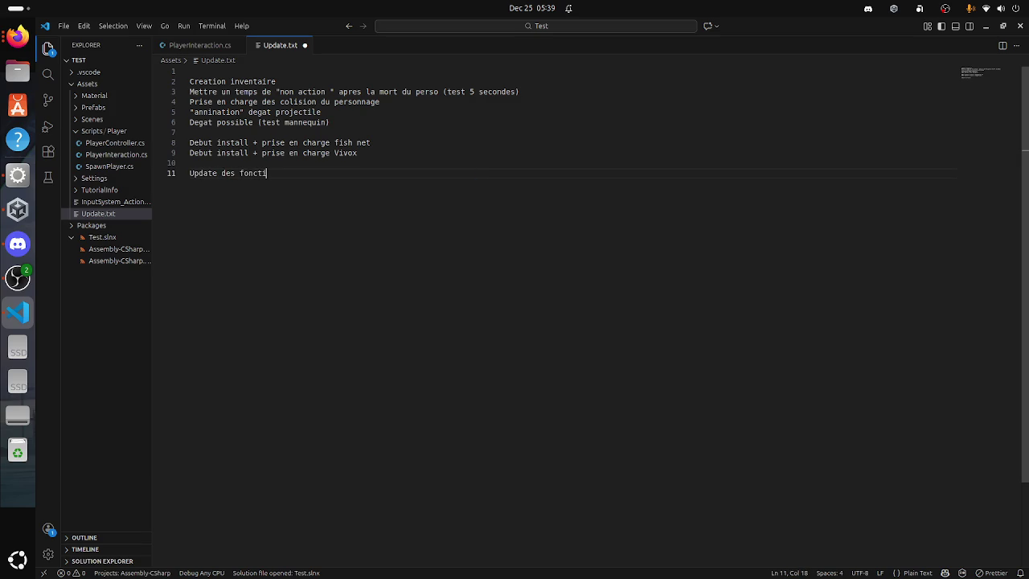
key("BackSpace")
key("BackSpace")
type("onalit")
type("y par rapoort")
key("BackSpace")
key("BackSpace")
key("BackSpace")
type("ort au mu")
key("BackSpace")
key("BackSpace")
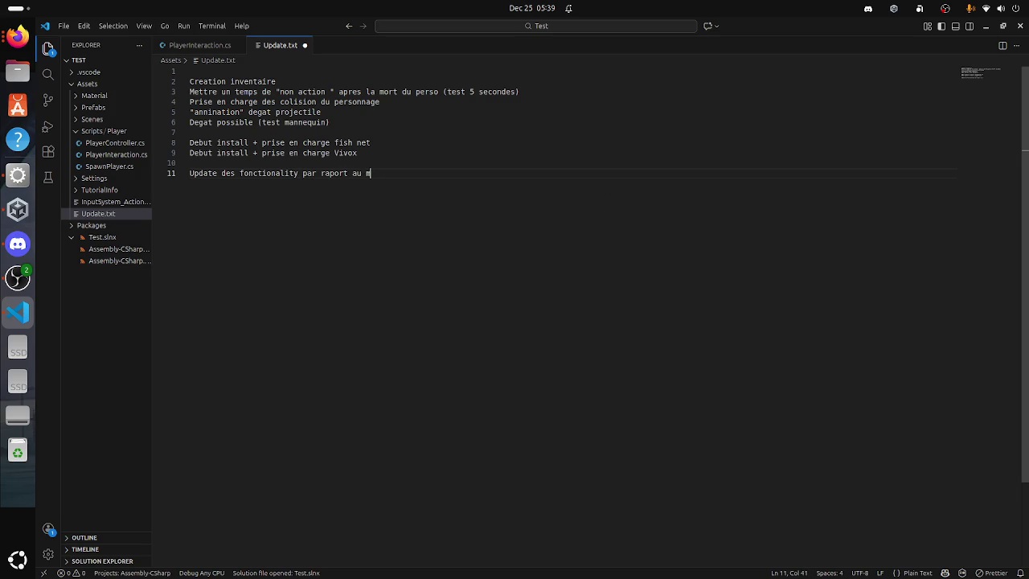
type("multi")
Step: Start the next line as 'Lancement des test local 3 "joueur"'
key("Return")
type("Lancem")
type("ent des t")
type("est local")
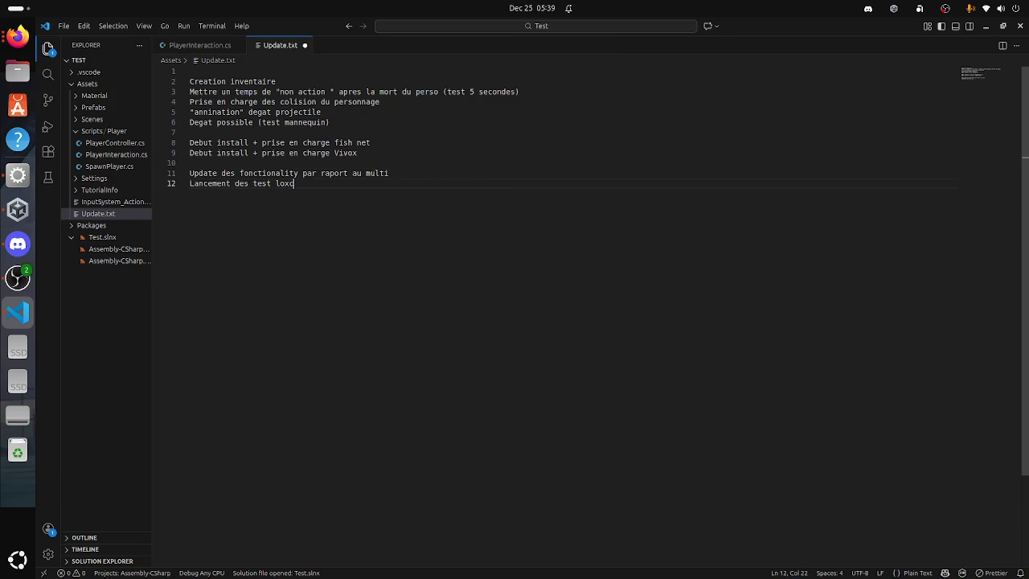
type(" sur")
key("BackSpace")
key("BackSpace")
key("BackSpace")
type("3 ")
type("\"\"")
type("jou")
type("eur")
key("BackSpace")
Step: Move 'spawn 3 "joueur"' onto its own indented line as item '1.' under the local test line
type("\"")
key("ctrl+Left")
key("ctrl+Left")
key("ctrl+Left")
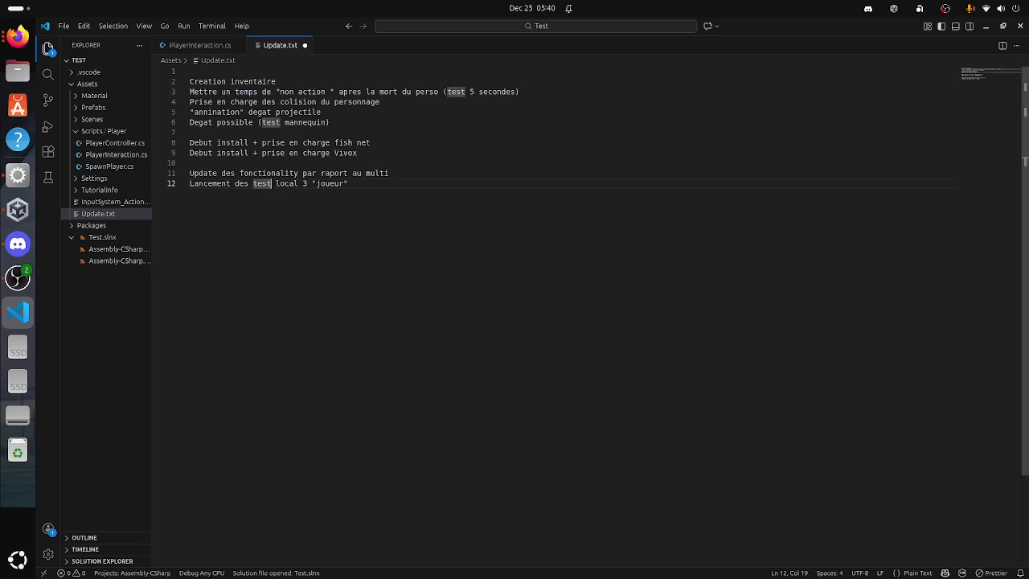
key("ctrl+Right")
key("Right")
type("sp")
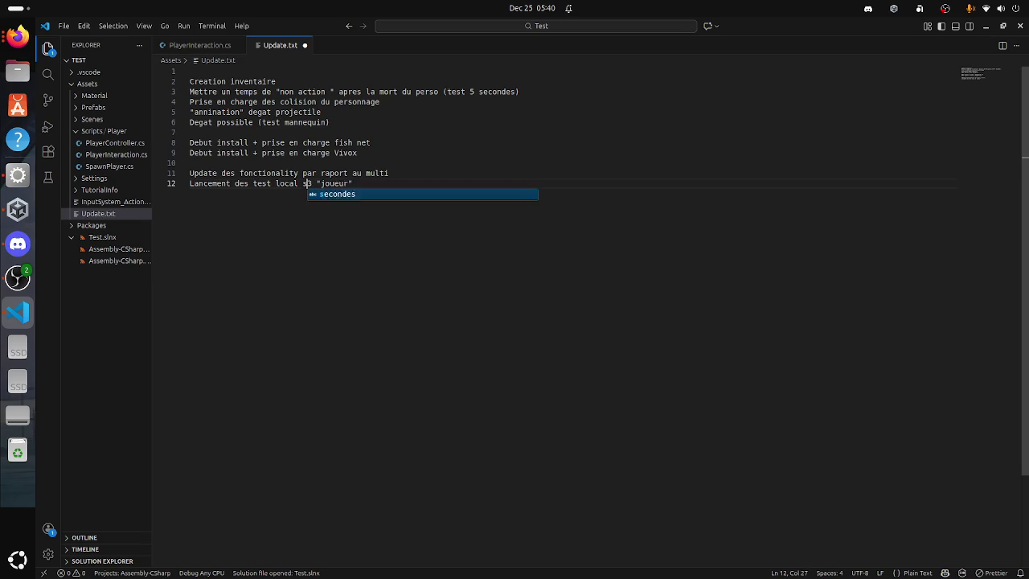
type("awn")
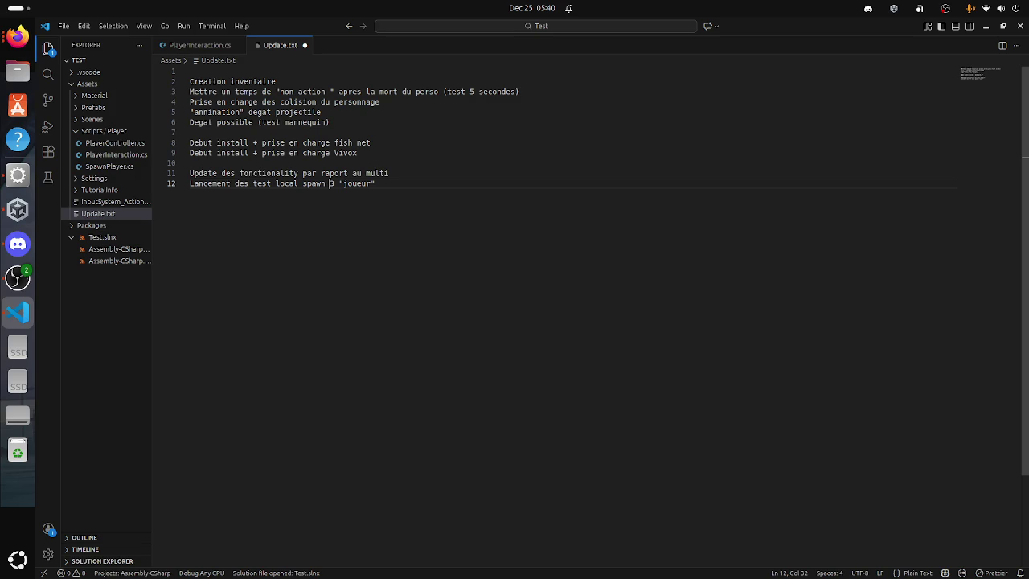
key("Left")
key("Left")
key("Return")
key("Tab")
type("1.")
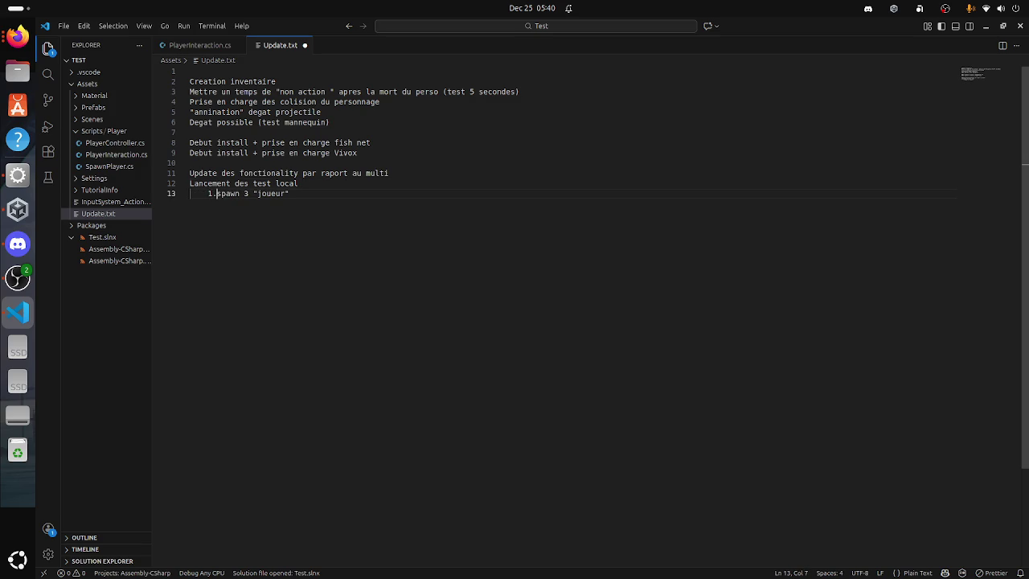
key("End")
Step: Add items '2. degat dessus' and '3.respawn' to the test list
key("Return")
type("2. De")
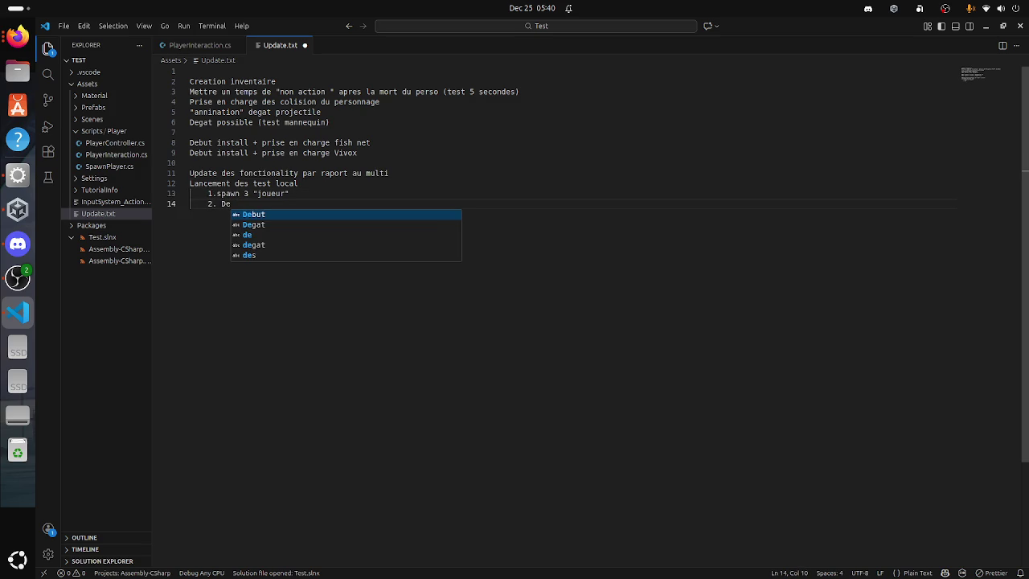
key("BackSpace")
key("BackSpace")
key("BackSpace")
type("d")
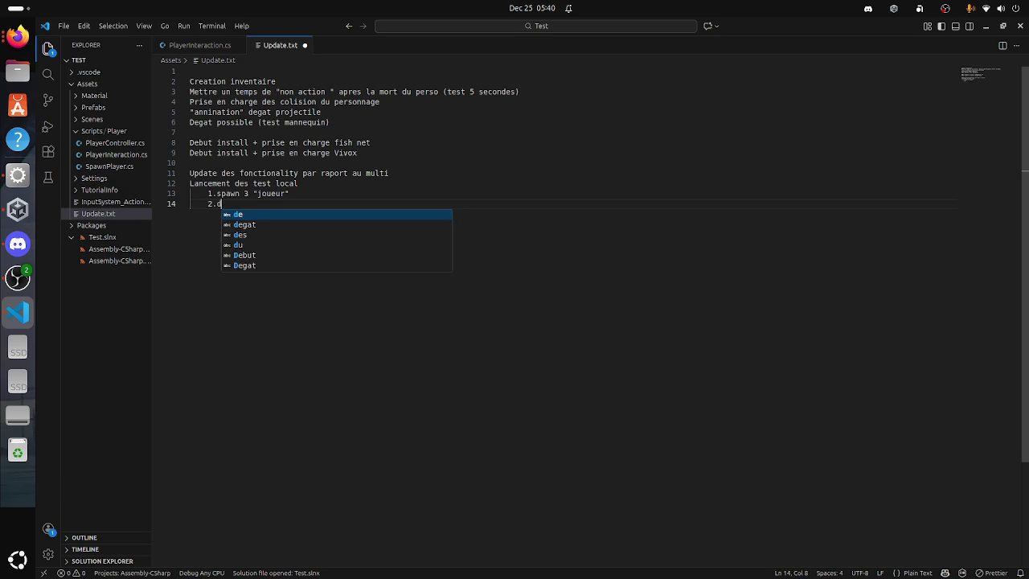
type("egat dessus")
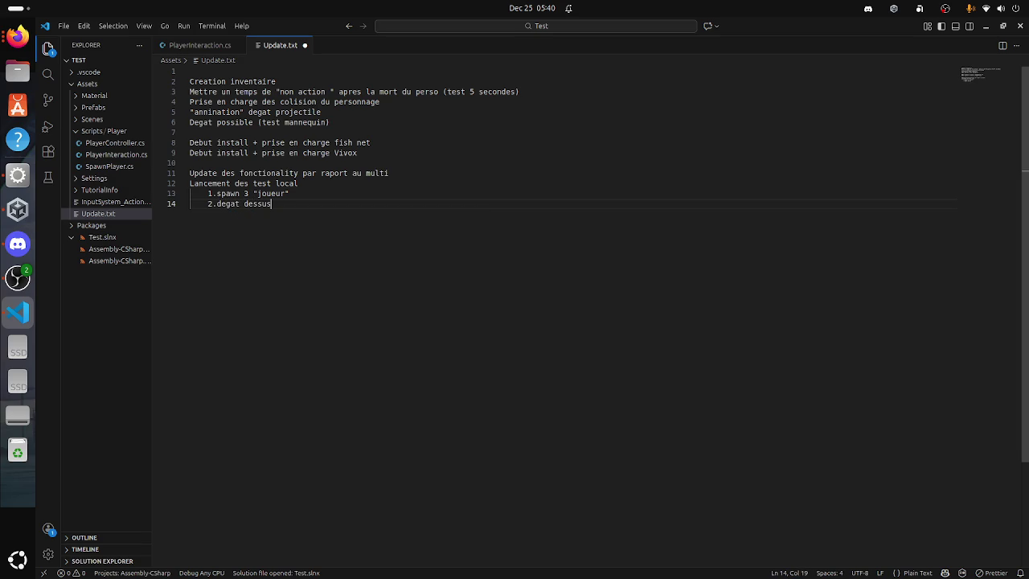
key("Return")
type("3. r")
type("espawn")
key("BackSpace")
key("BackSpace")
key("BackSpace")
type("awn")
left_click(245, 214)
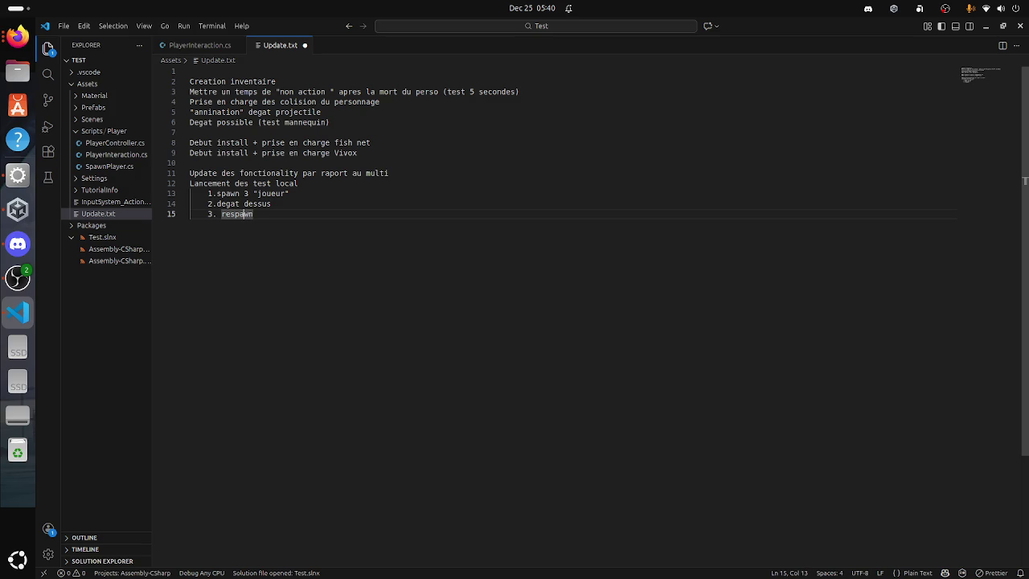
left_click(222, 214)
key("BackSpace")
left_click(248, 213)
Step: Add item '4.collectibilite des ressource' to the test list
key("Return")
type("4.Test de nouv")
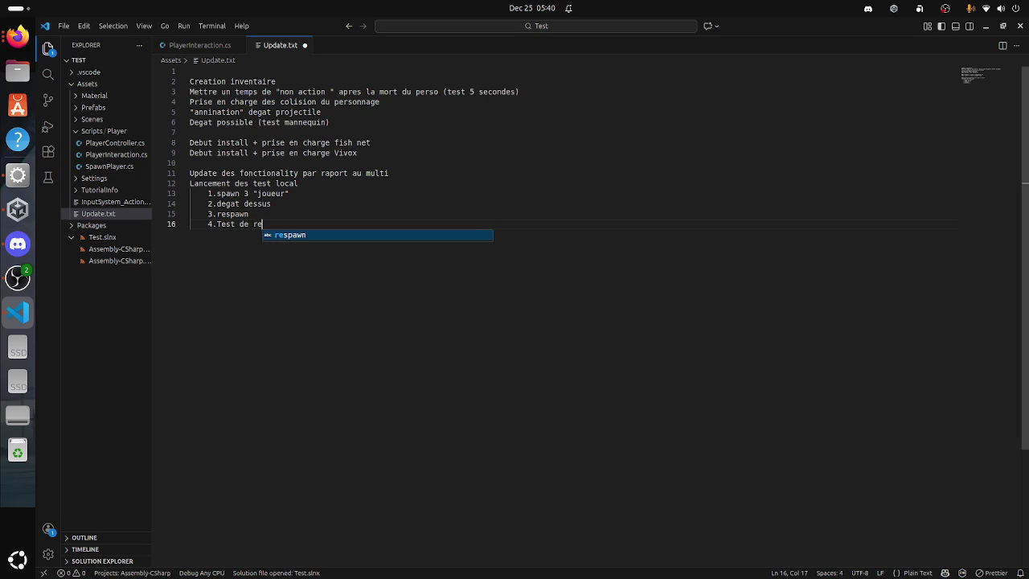
key("BackSpace")
key("BackSpace")
key("BackSpace")
key("BackSpace")
key("BackSpace")
key("BackSpace")
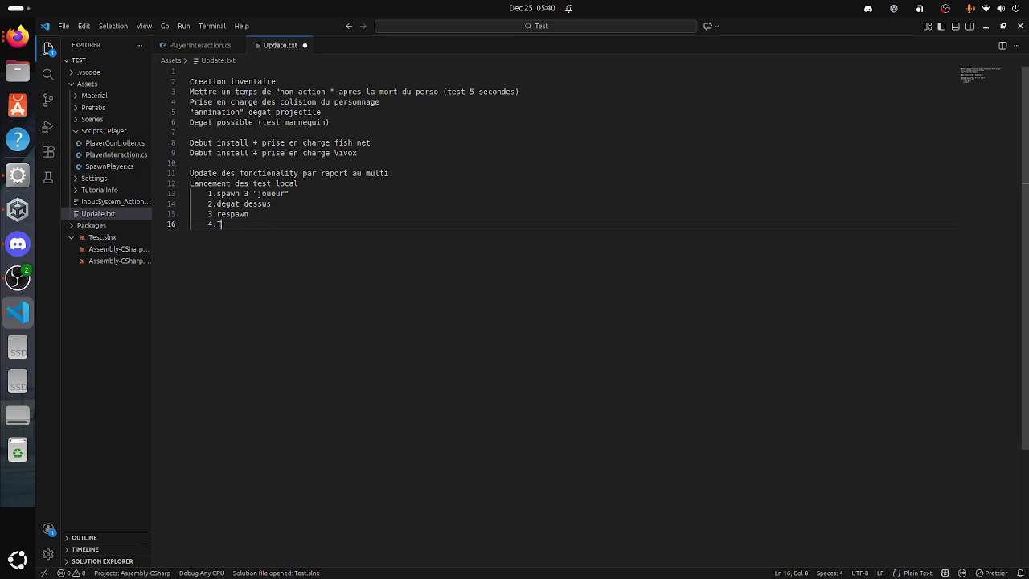
type("t")
key("BackSpace")
type("collectibl")
key("BackSpace")
key("BackSpace")
type("bli")
key("BackSpace")
key("BackSpace")
type("ilite ")
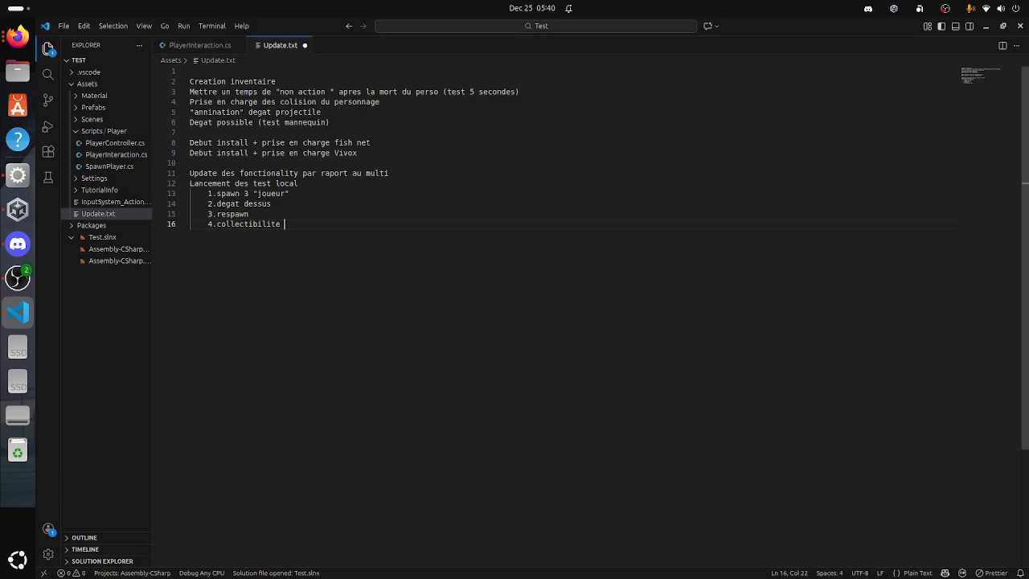
type("des ressource en")
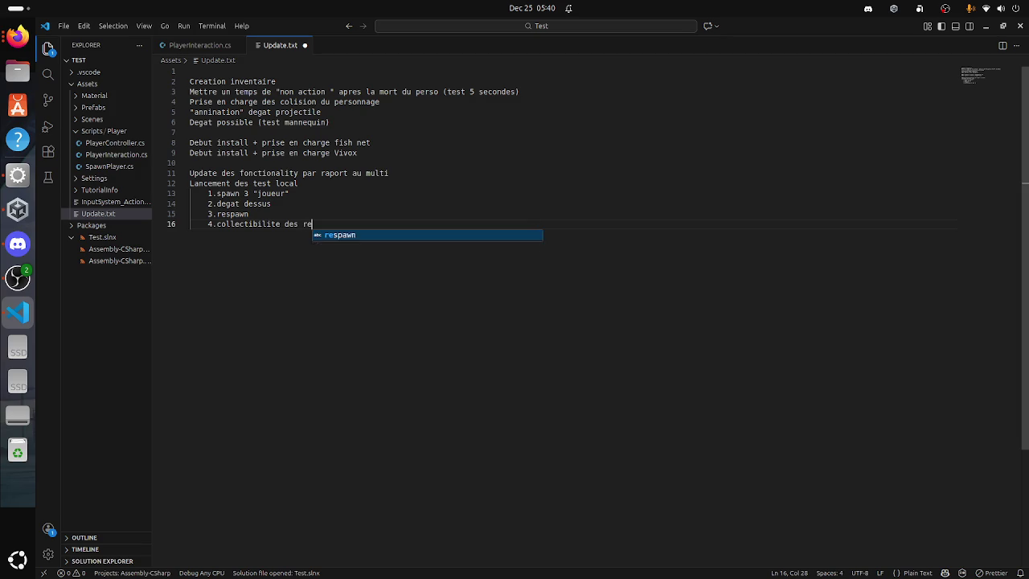
key("BackSpace")
key("BackSpace")
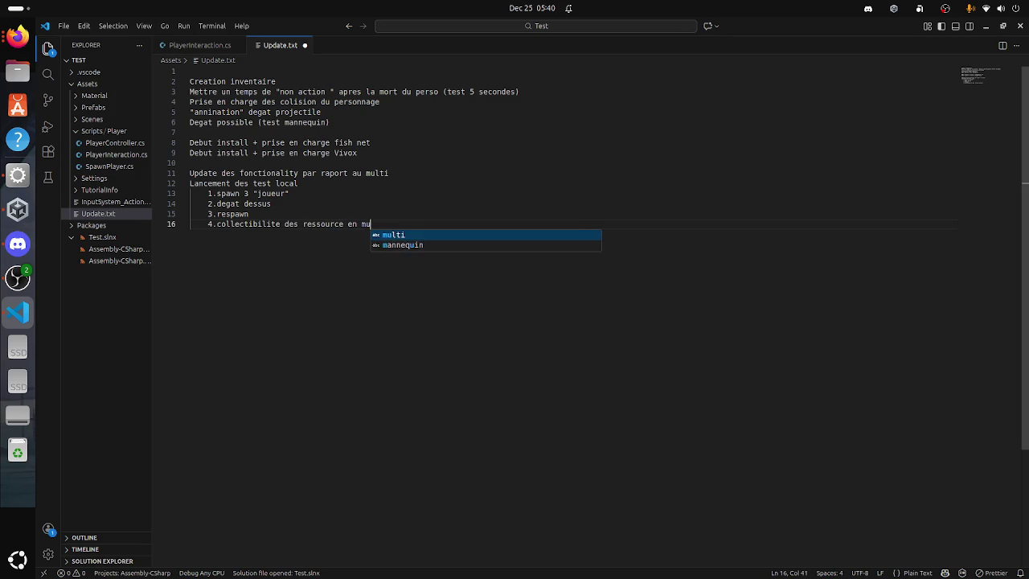
Step: Add item '5.stockage inventaire', save the changelog, and add a blank line after the list
key("Return")
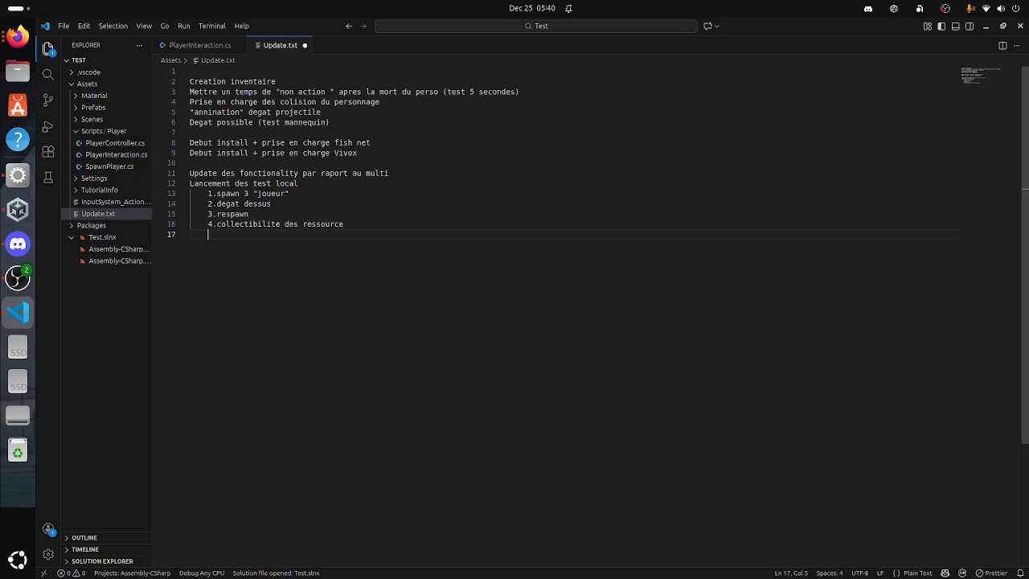
type("5. stok")
key("BackSpace")
key("BackSpace")
key("BackSpace")
type("sto")
type("a")
key("BackSpace")
type("ckage inven")
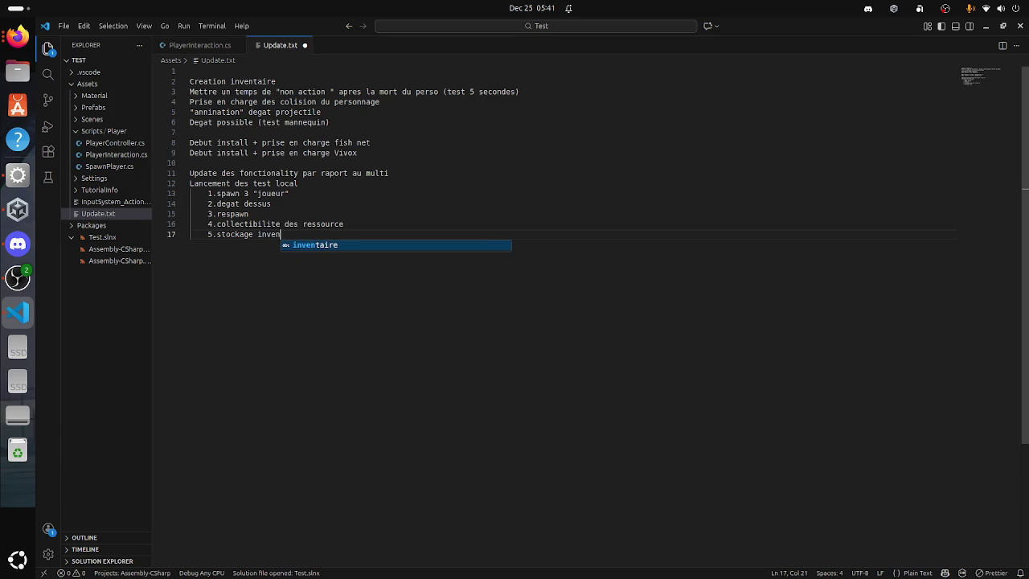
type("taire")
key("ctrl+s")
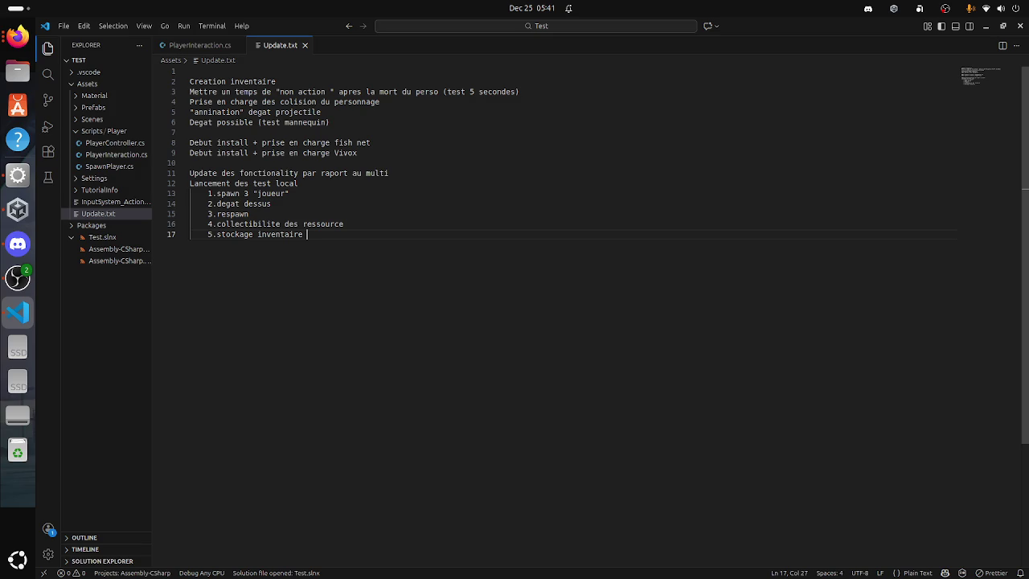
key("Return")
key("Return")
Step: Write 'Creation de la premiere map dite BranchTest' on line 19, save, and switch to Unity
type("Creatio")
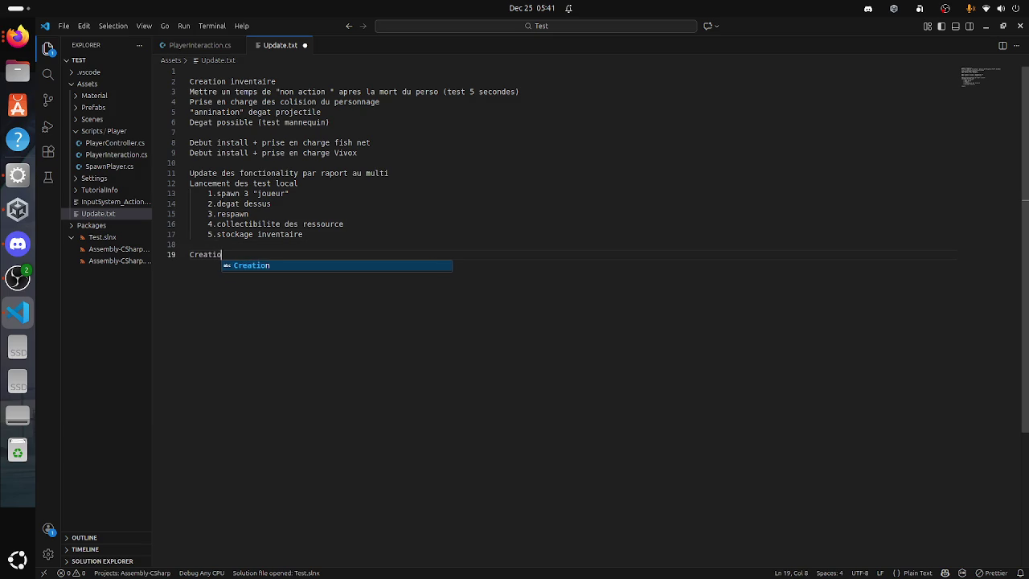
type("n de l")
key("BackSpace")
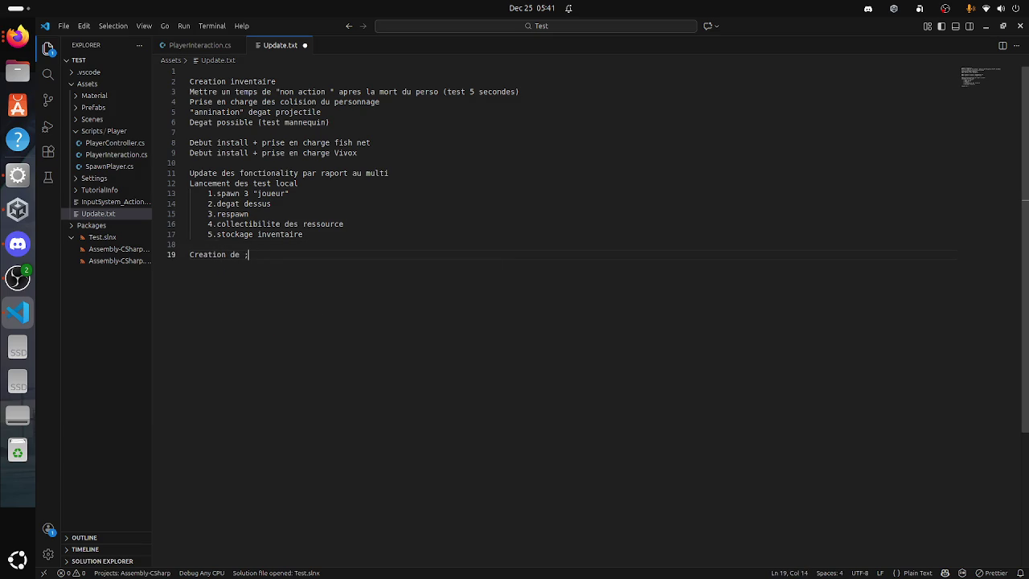
type("la premiere p")
key("BackSpace")
type("map ")
type("dite ")
type("d")
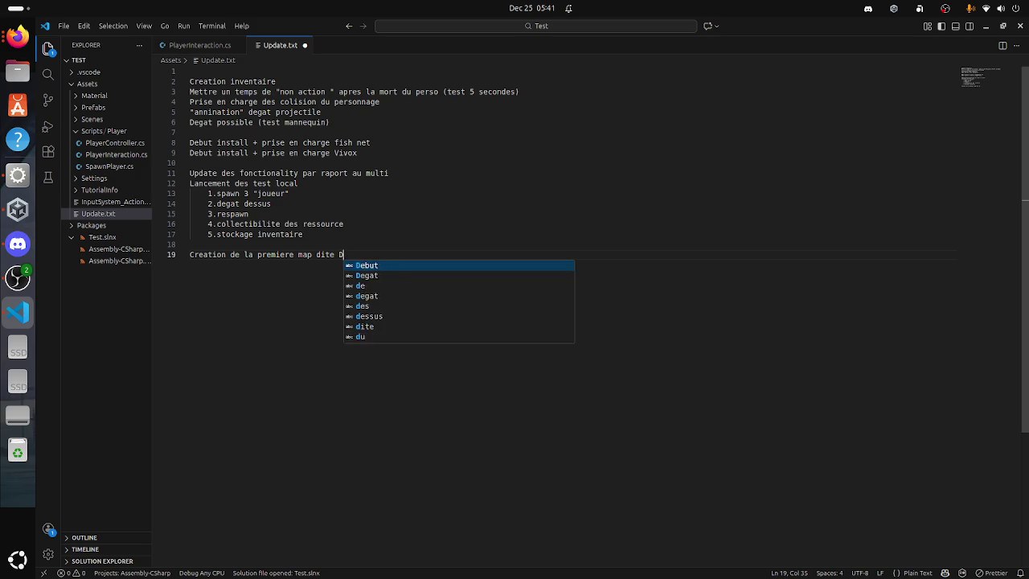
key("BackSpace")
type("Branc")
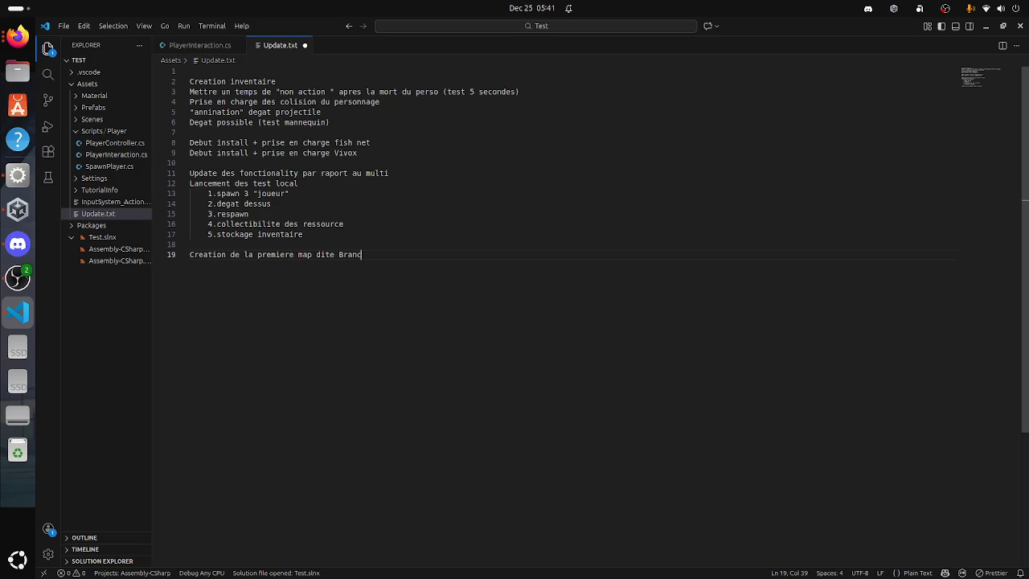
type("hTest")
key("ctrl+s")
key("super")
left_click(329, 422)
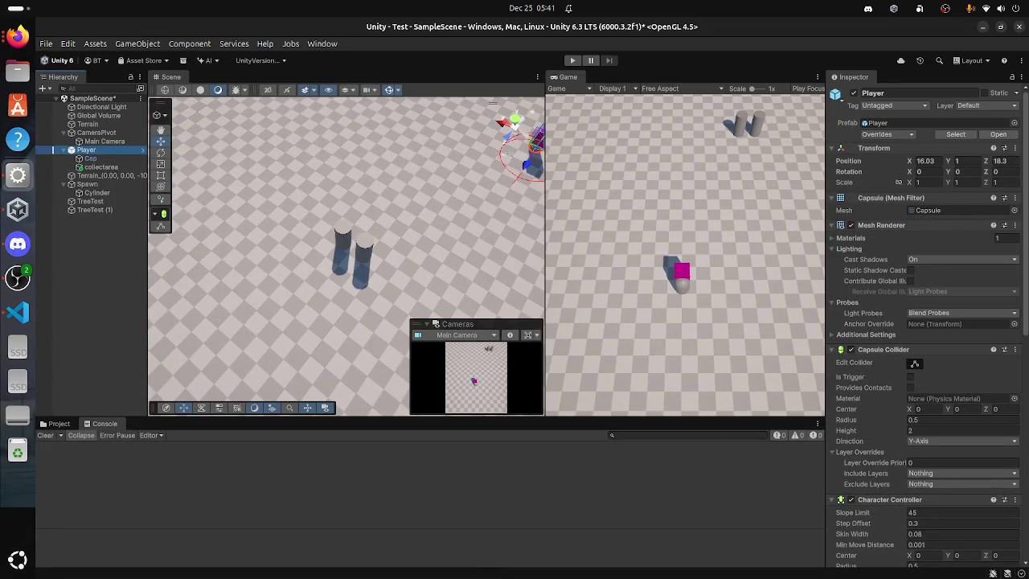
Step: Return to the changelog in VS Code, then switch to the YouTube inventory tutorial in Firefox
key("super")
left_click(734, 410)
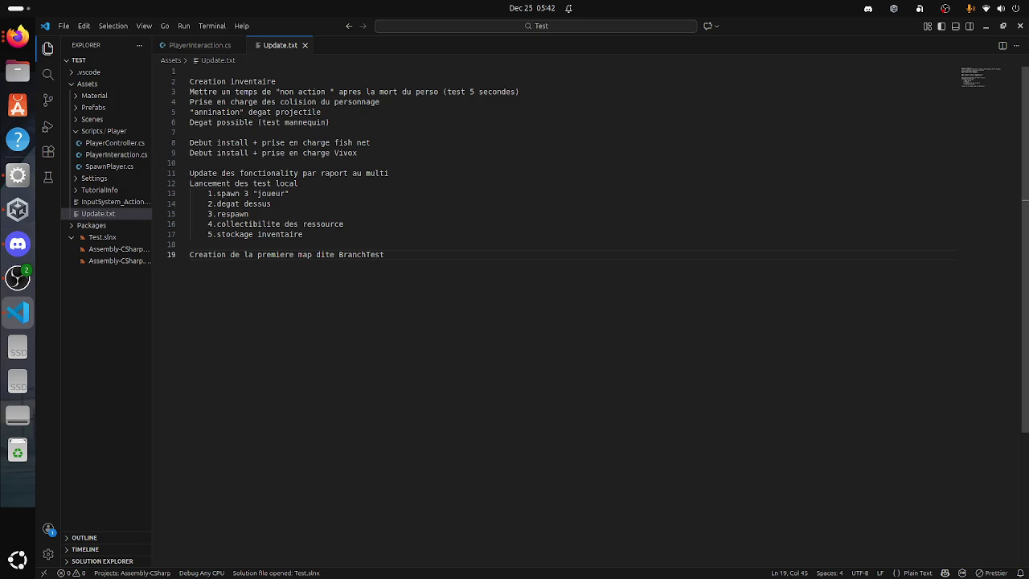
key("alt+Tab")
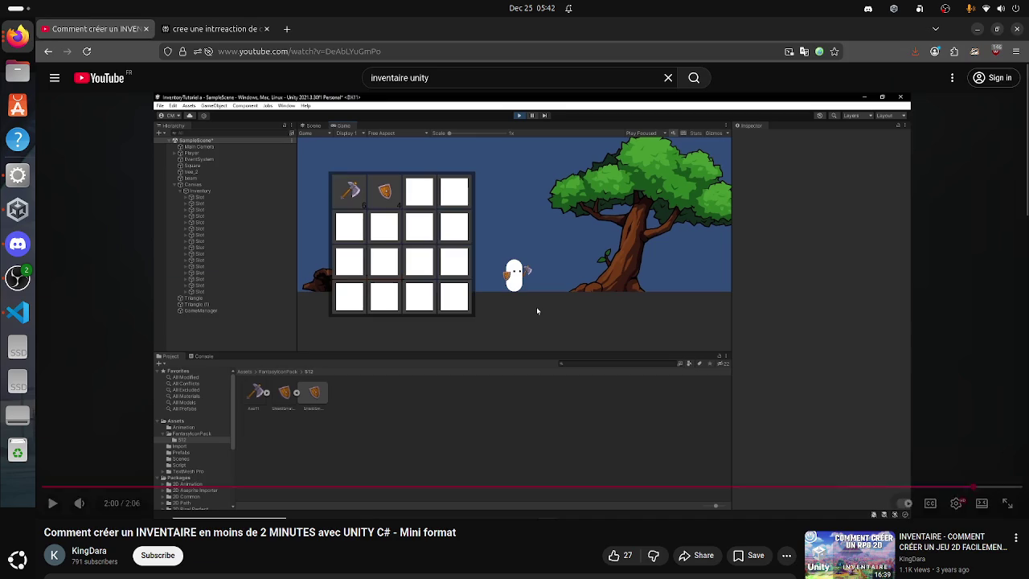
Step: Search the web for 'steam chart', open steamcharts.com, and search it for 'foxhole'
key("ctrl+t")
type("st")
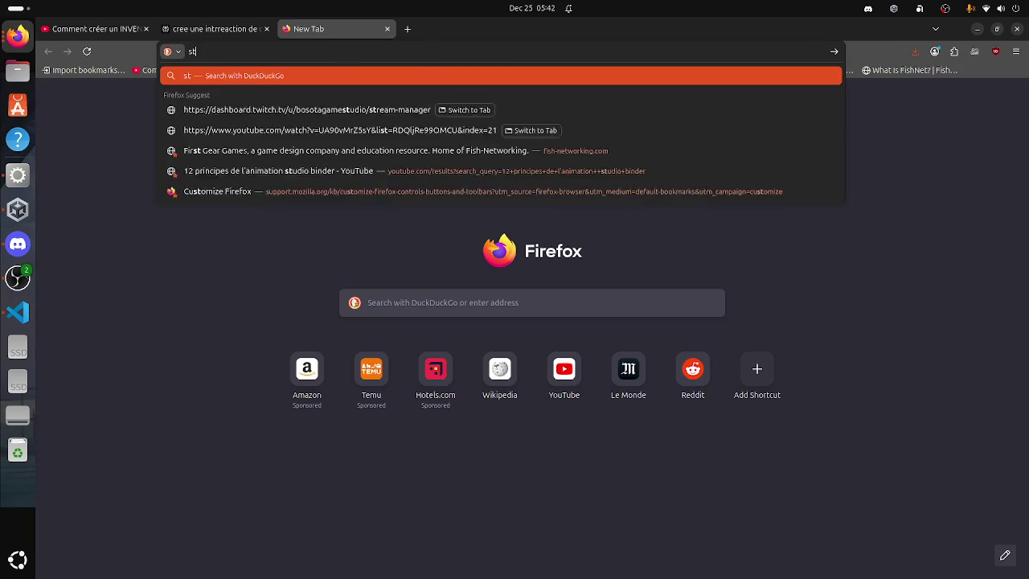
type("eam chart")
key("Return")
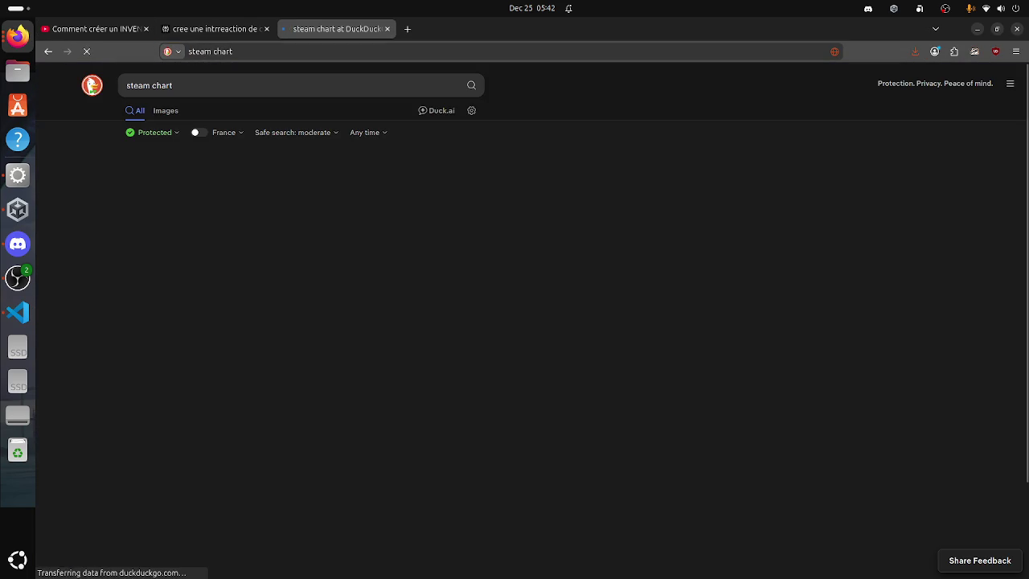
left_click(221, 180)
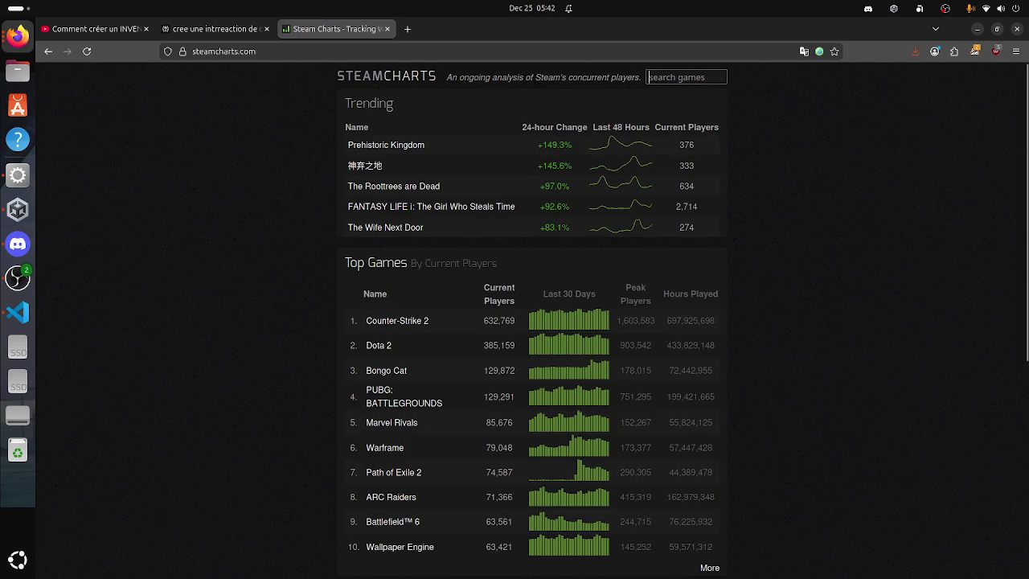
type("foxhole")
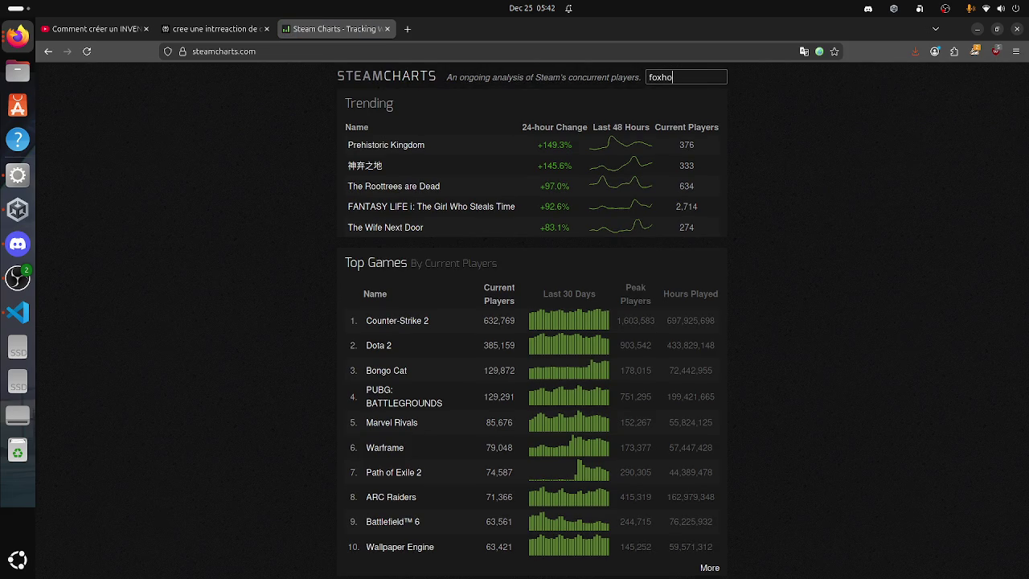
key("Return")
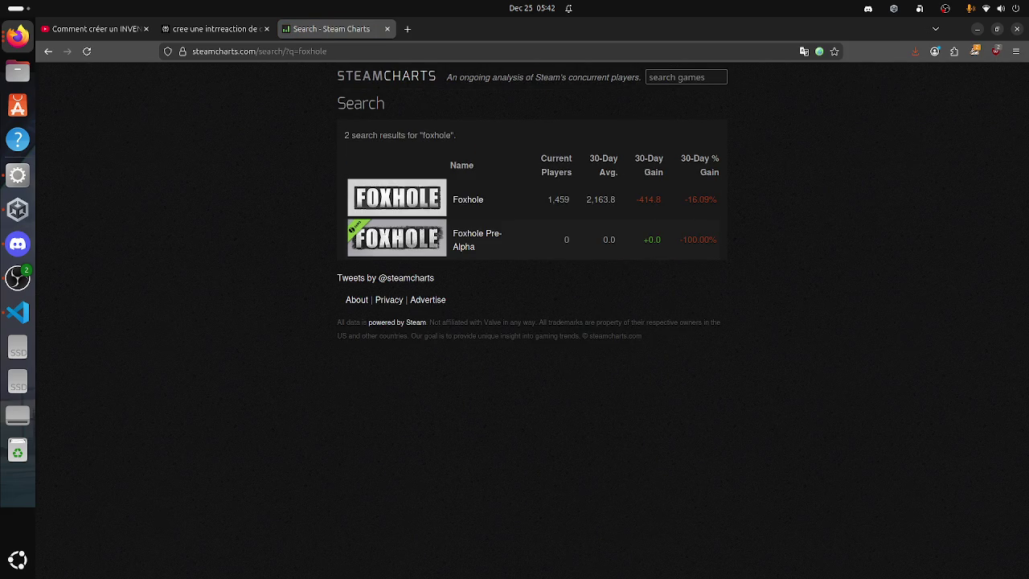
Step: Check Foxhole's 2,163.8 average player count, close the tab, and return to VS Code
double_click(593, 199)
left_click(593, 199)
left_click(387, 28)
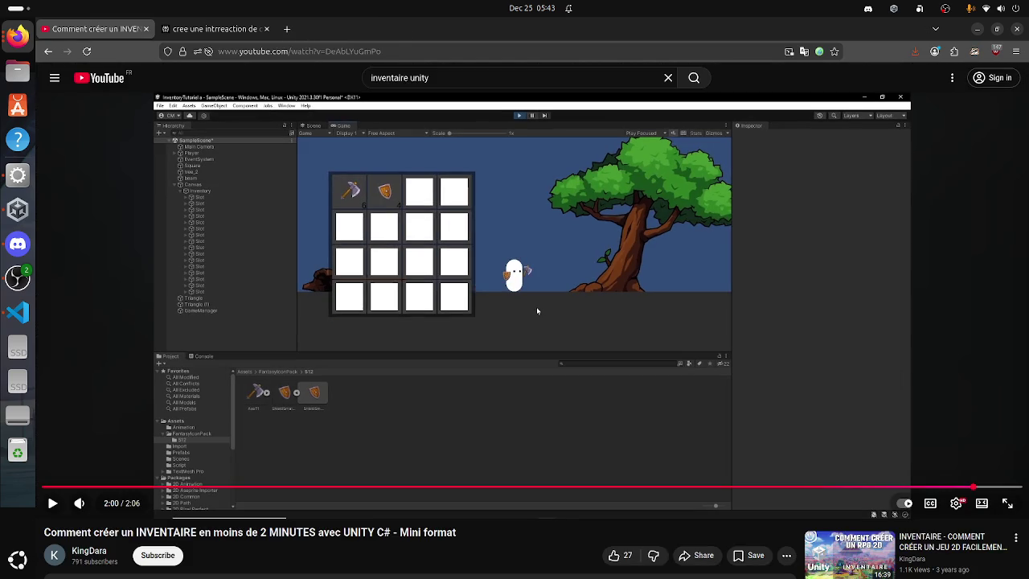
key("alt+Tab")
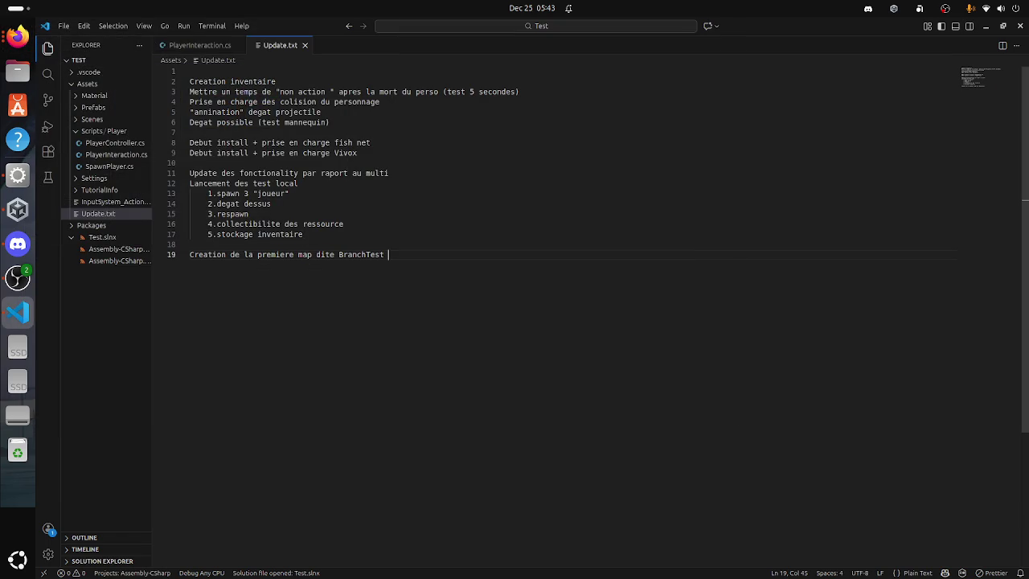
Step: Insert a line 'Patch "effet" camera + zoom' after line 6 of the changelog
left_click(304, 184)
left_click(371, 143)
left_click(329, 122)
key("Return")
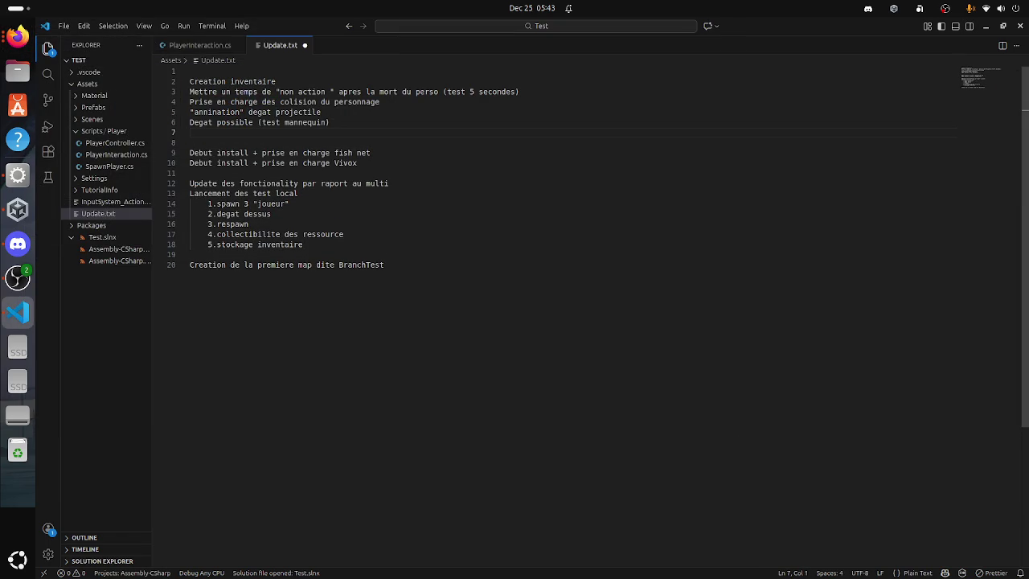
type("P")
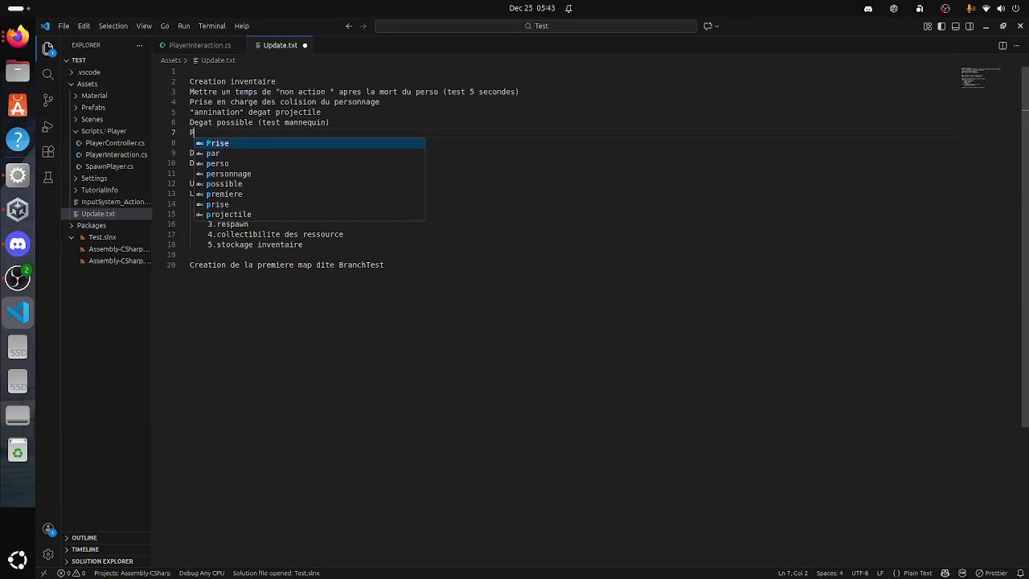
type("atch de")
key("BackSpace")
key("BackSpace")
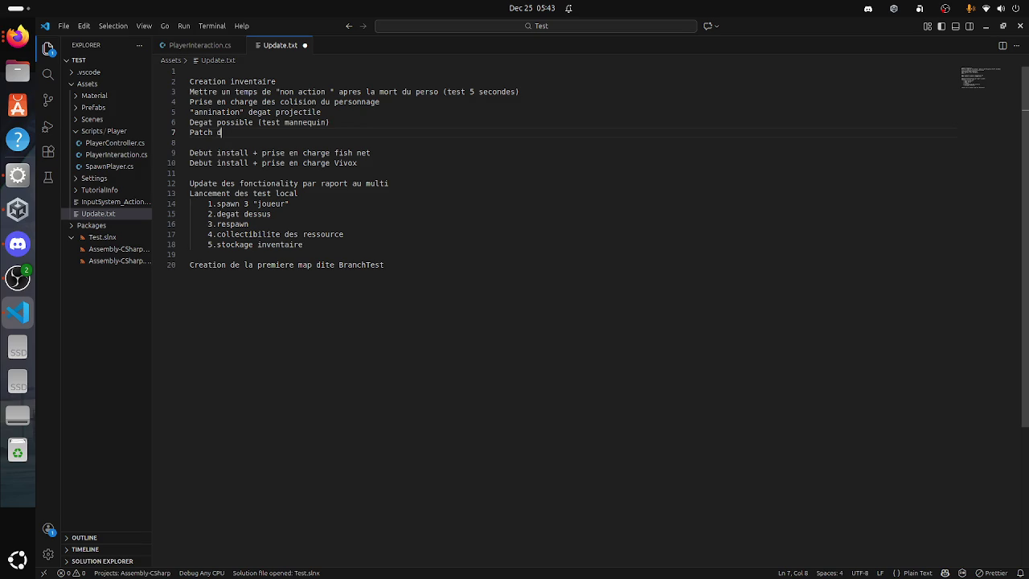
type("\"effet")
type("\" camet")
key("BackSpace")
type("ra + ")
type("zoom")
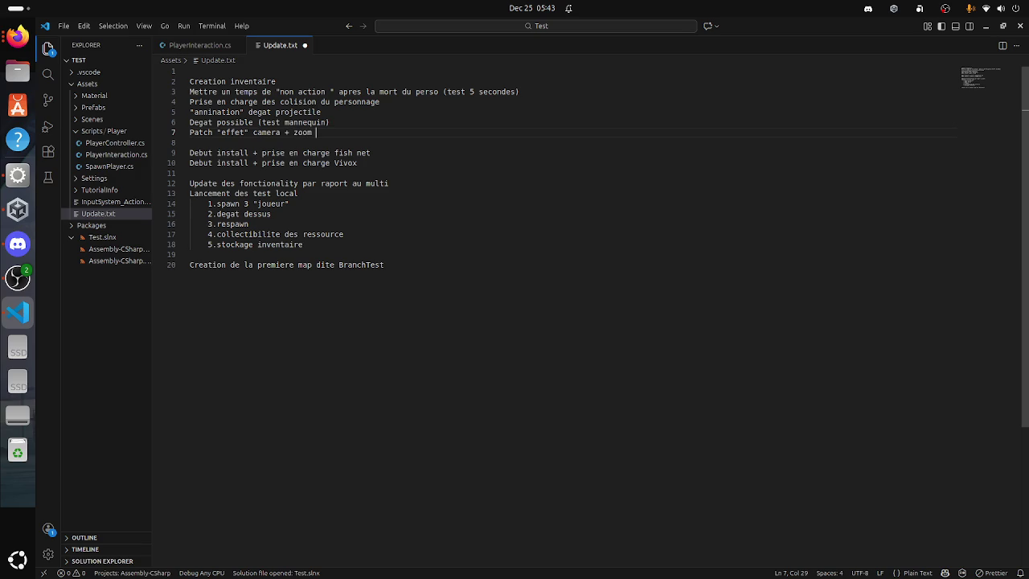
Step: Insert 'Entree clic droit pour viser et "deplacer" a camera' as line 4 and save
key("Up")
key("Up")
key("Up")
key("Up")
key("End")
key("Return")
type("d")
key("BackSpace")
type("p")
key("BackSpace")
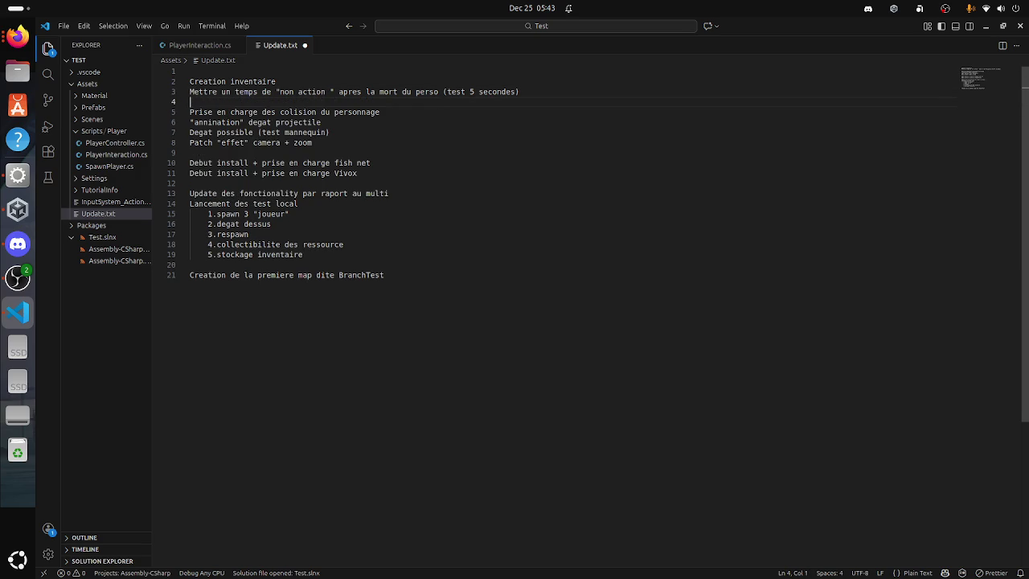
type("Entree ")
type("clic")
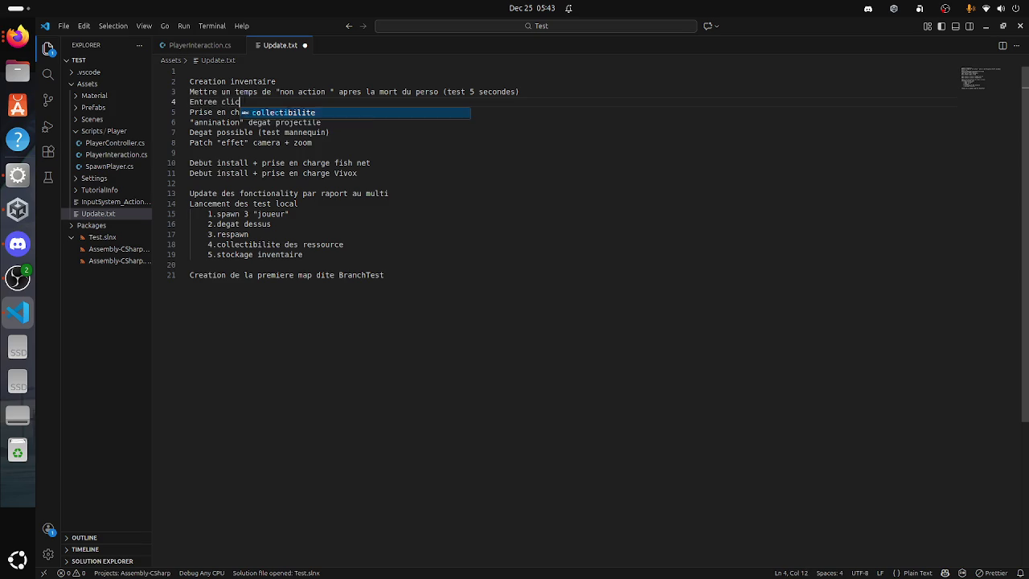
type(" droit pour viser et")
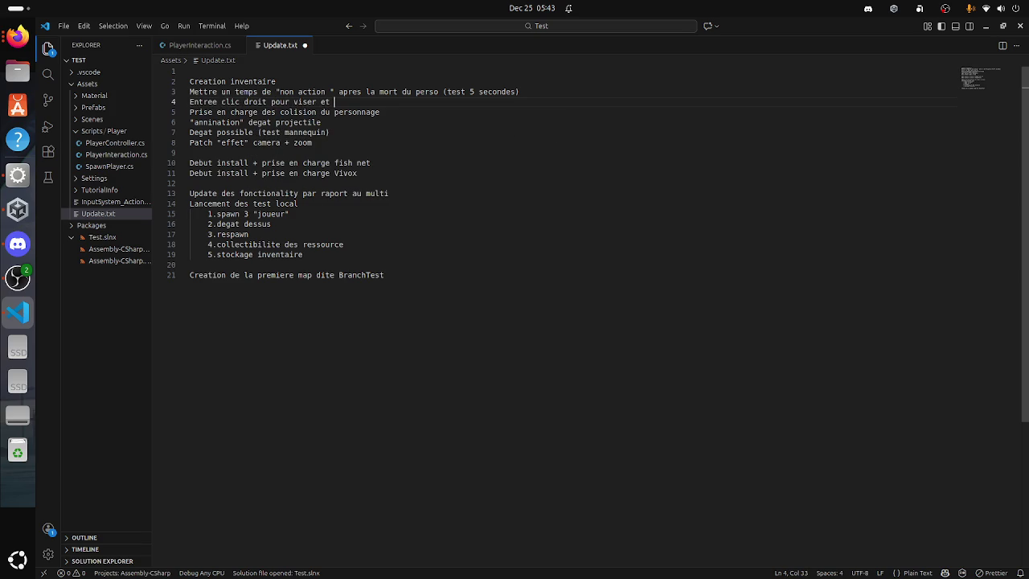
type(" \"deplacer\" a camera")
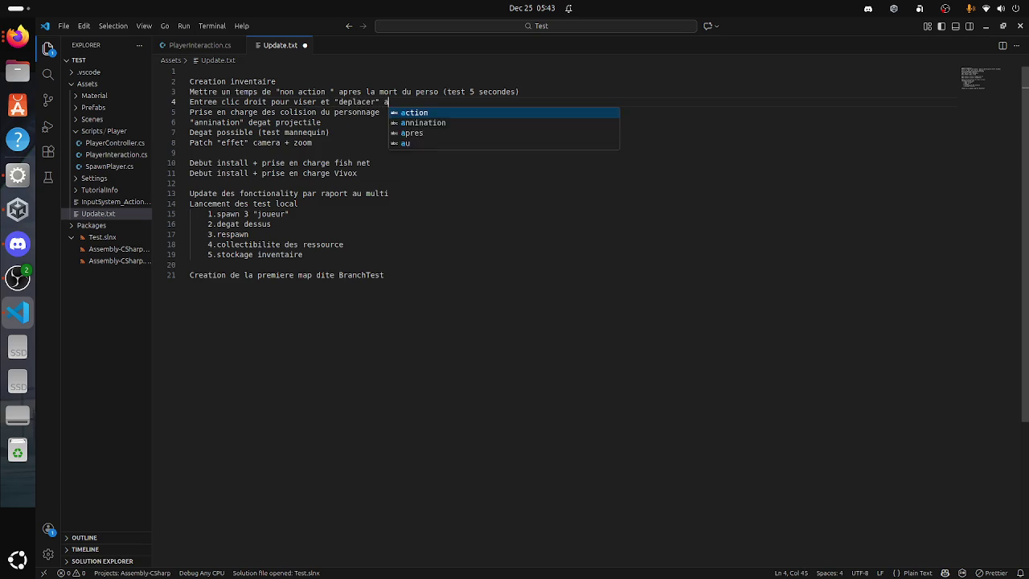
key("ctrl+s")
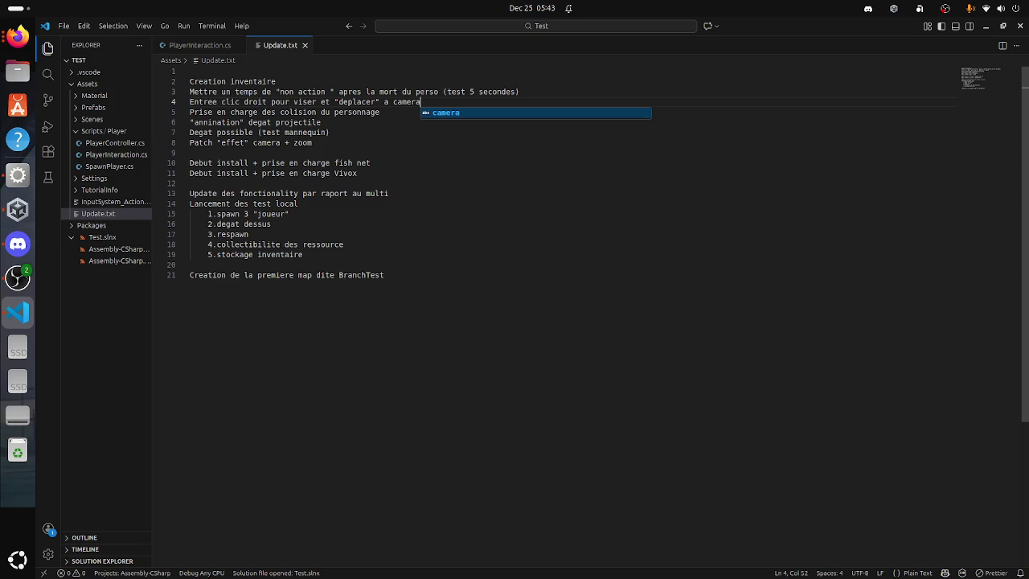
Step: Switch from VS Code to the Unity editor
key("super")
key("super")
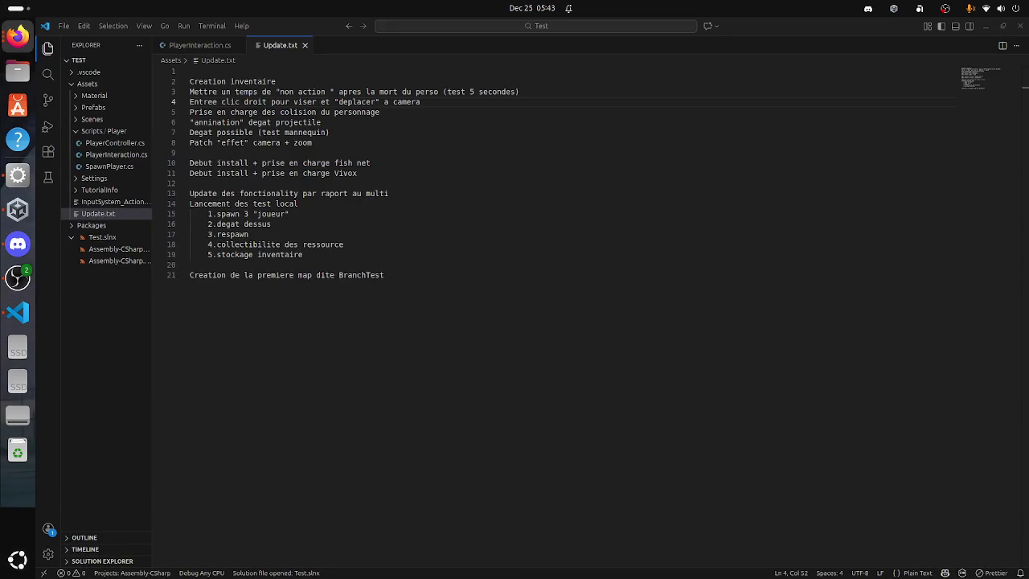
left_click(321, 122)
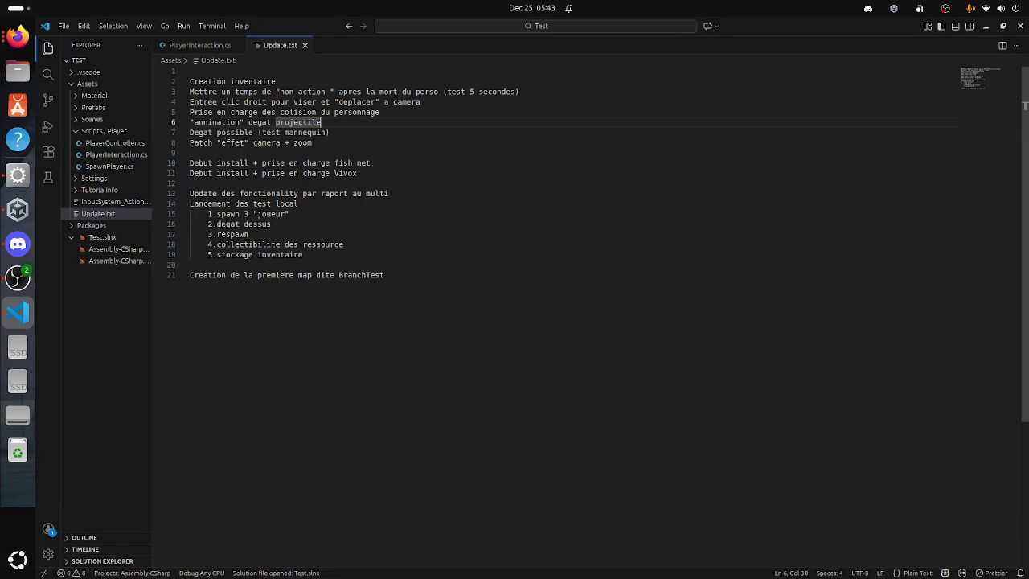
key("super")
left_click(335, 418)
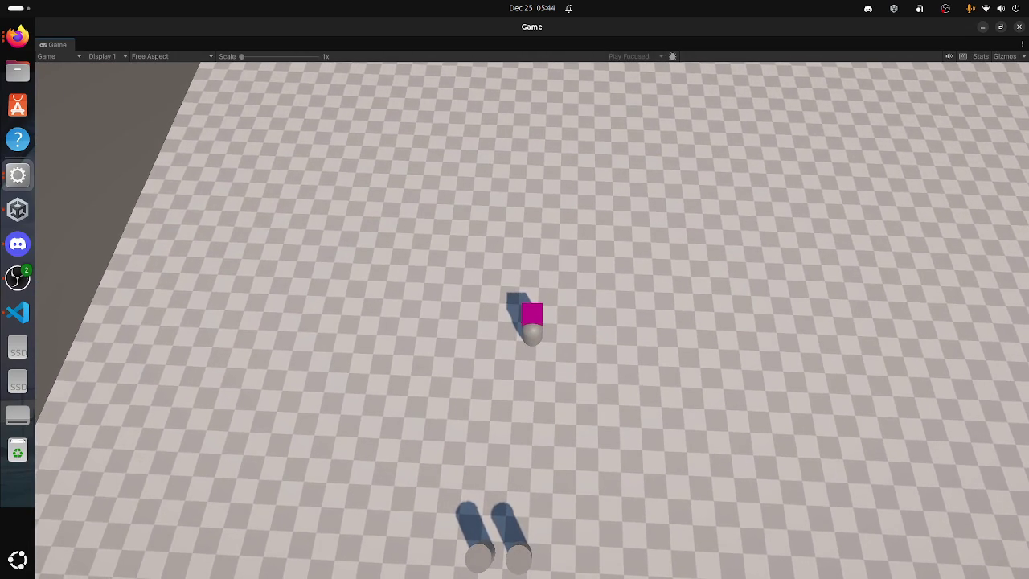
Step: Change the Player's Cam Follow Speed in the Inspector from 3 to 5
key("super+Down")
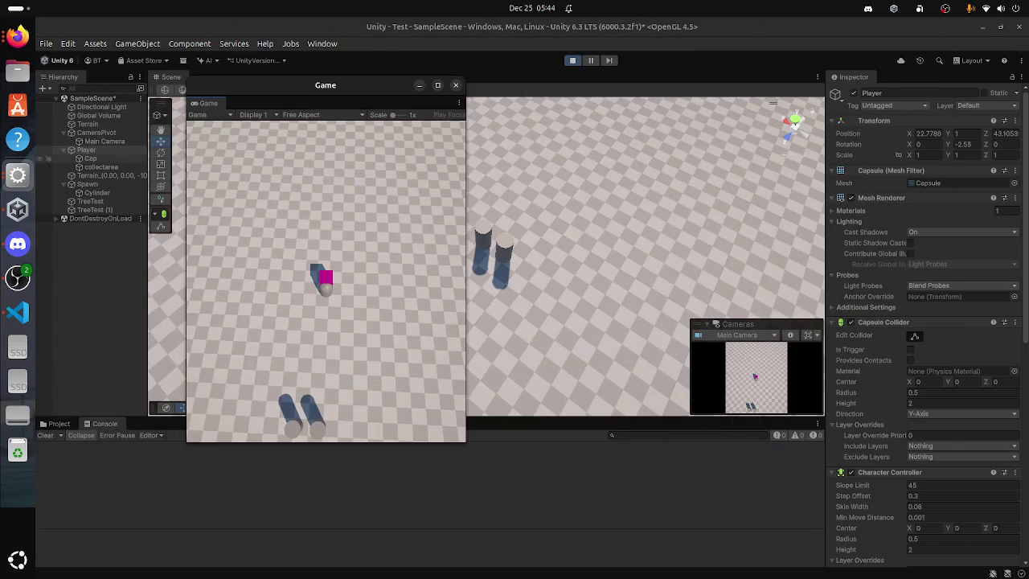
scroll(925, 362, "down", 3)
scroll(924, 322, "down", 5)
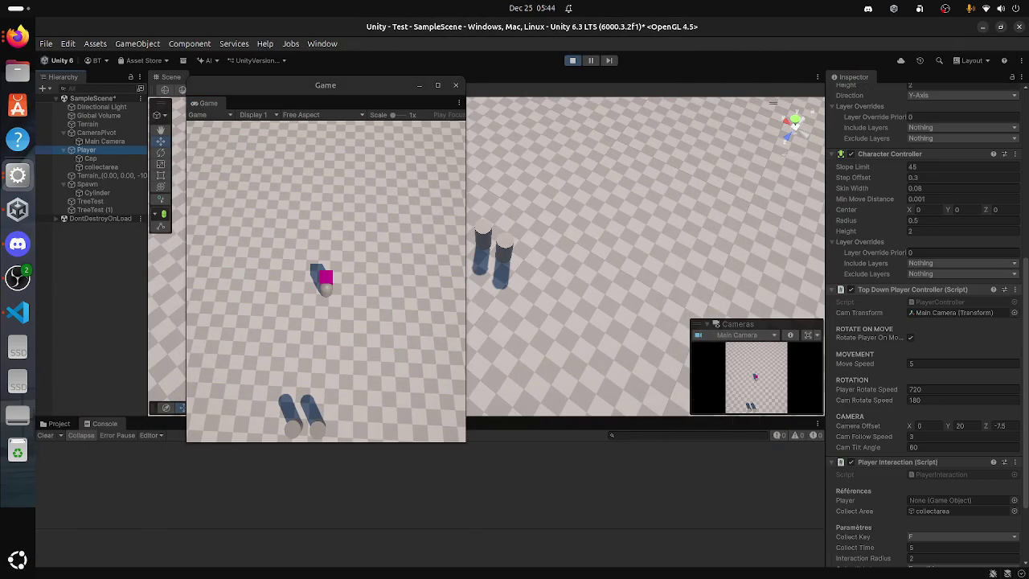
scroll(925, 322, "down", 2)
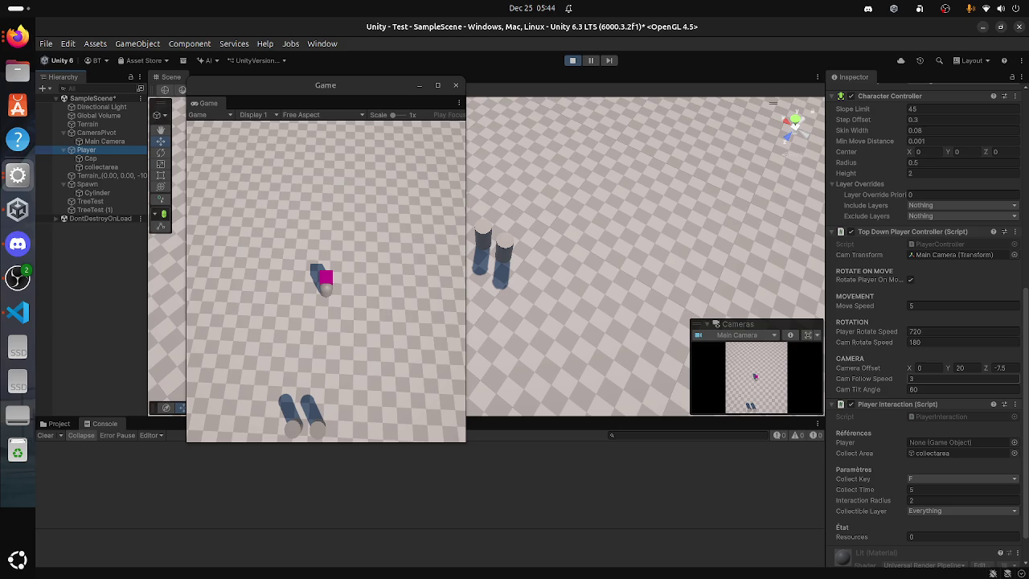
left_click(956, 378)
type(".12")
key("Return")
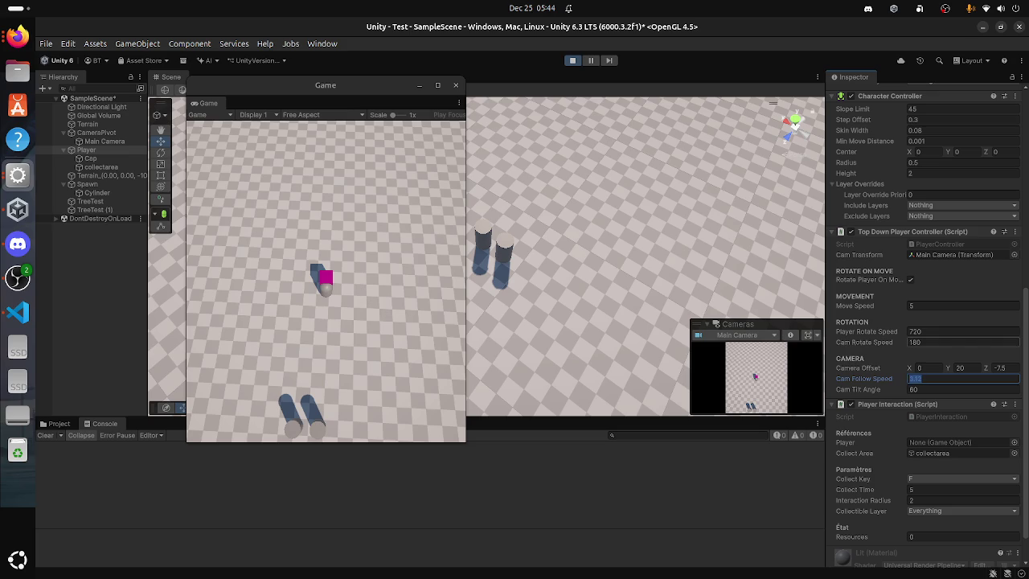
type("5")
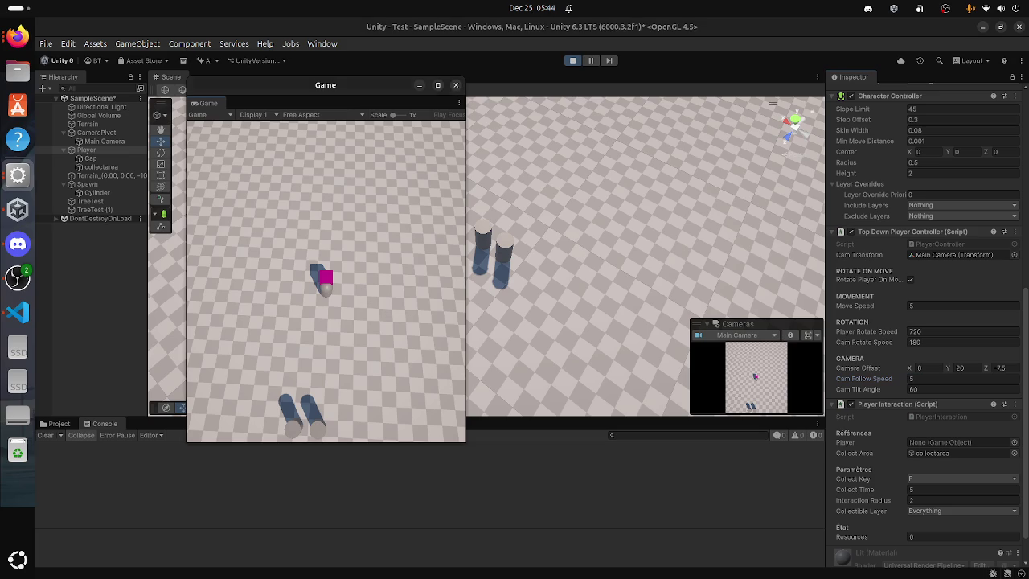
left_click(326, 282)
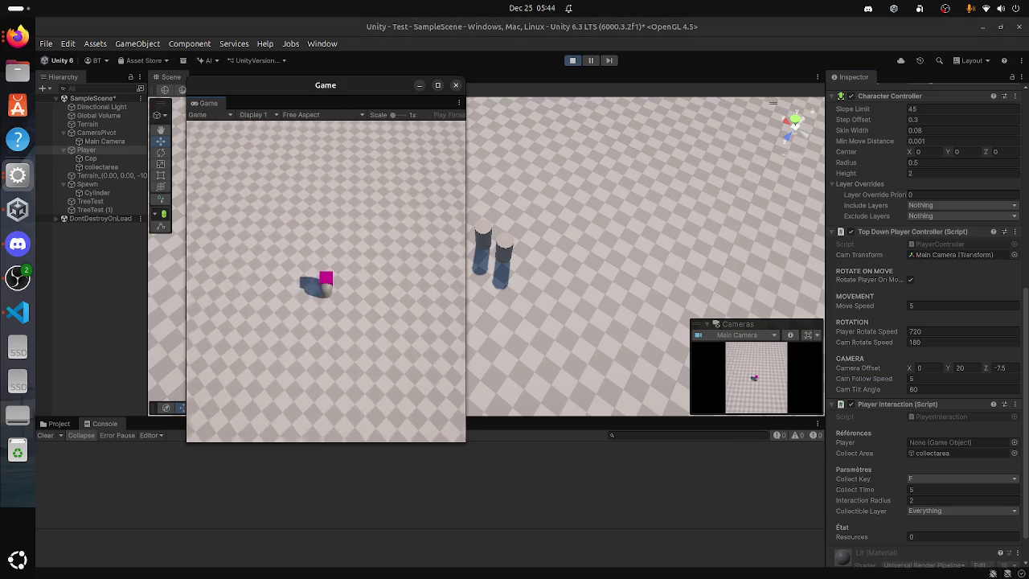
Step: Test the new follow speed in the maximized Game window, then return to the Scene view
key("super+Up")
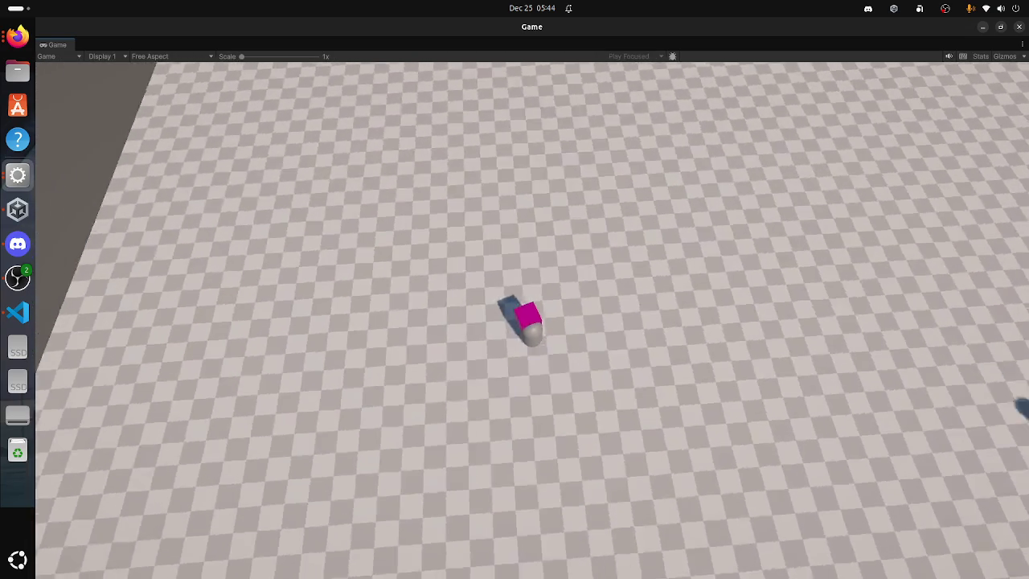
key("super")
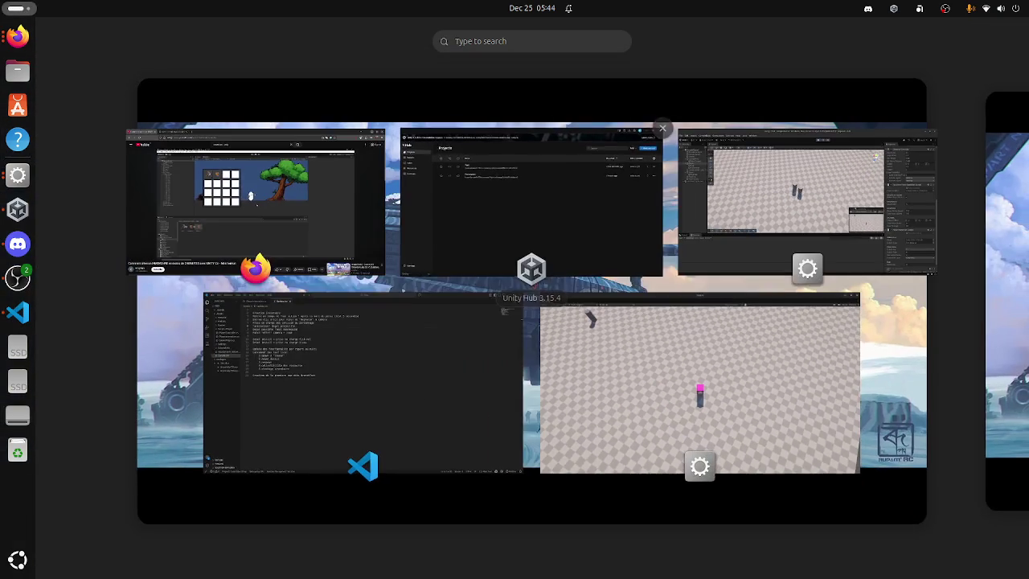
key("super")
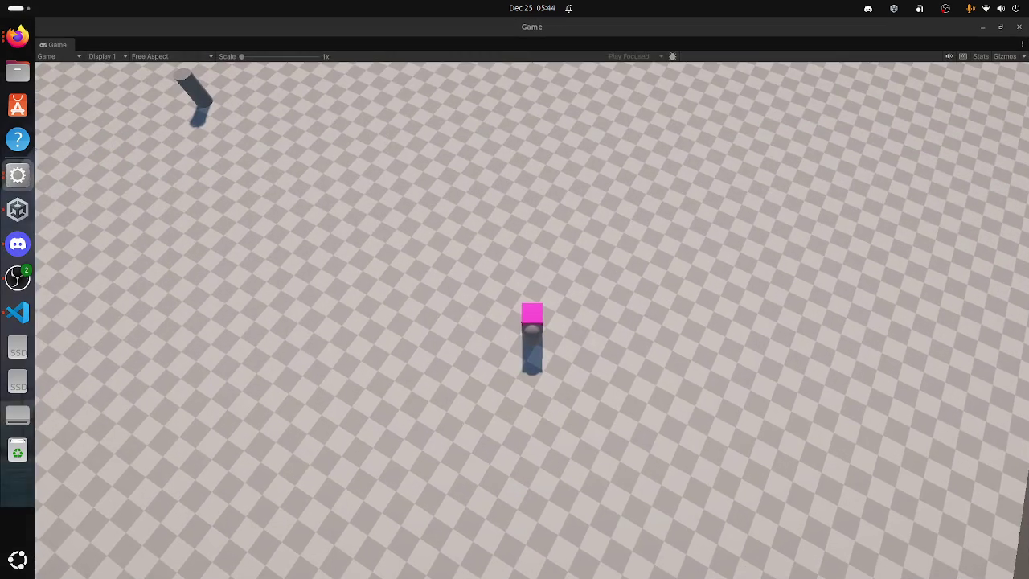
key("super")
key("super")
key("super+Down")
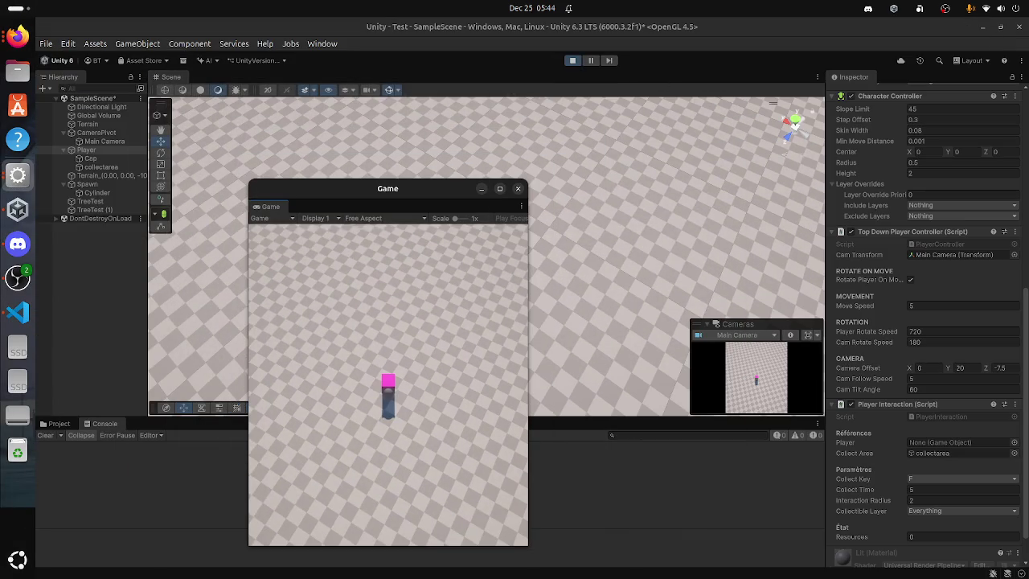
left_click(260, 218)
key("Escape")
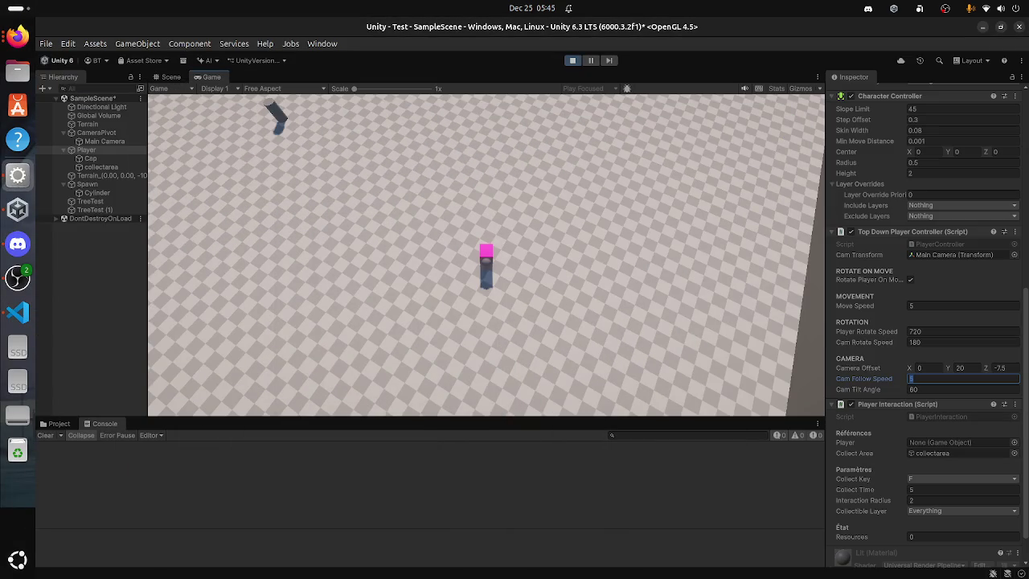
left_click(170, 76)
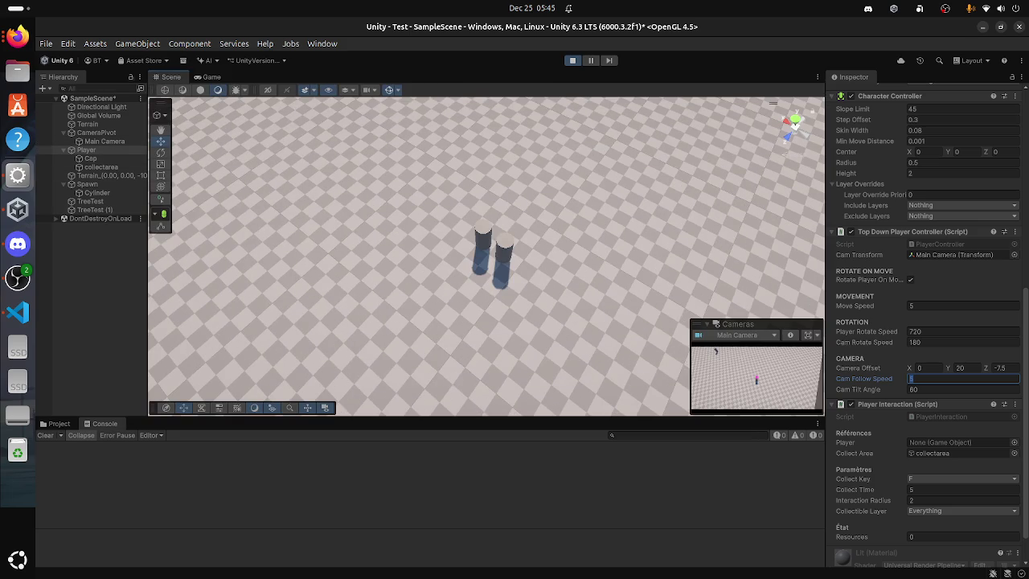
Step: Browse the Component menu categories and close it without adding anything
left_click(189, 44)
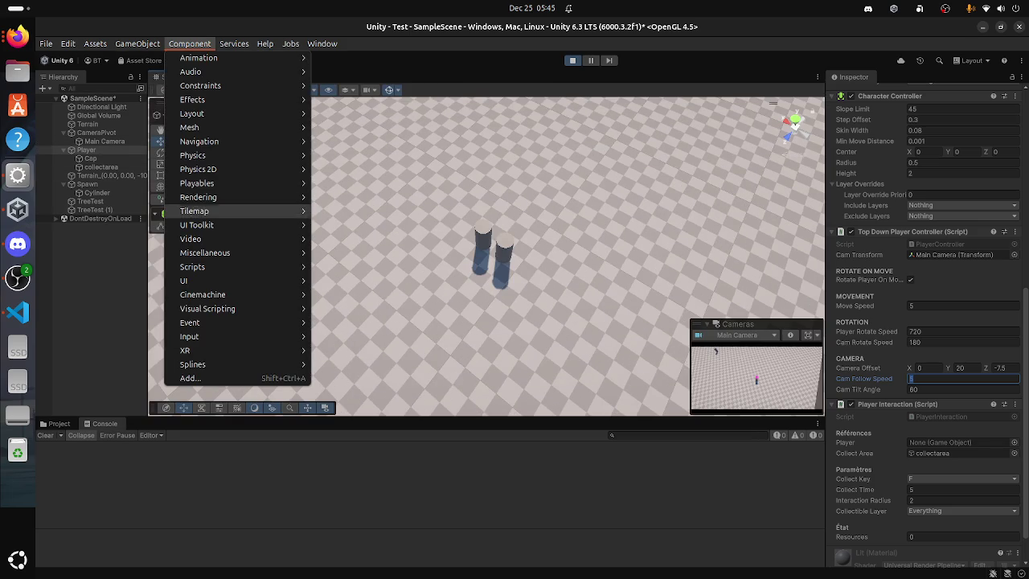
mouse_move(265, 44)
mouse_move(189, 44)
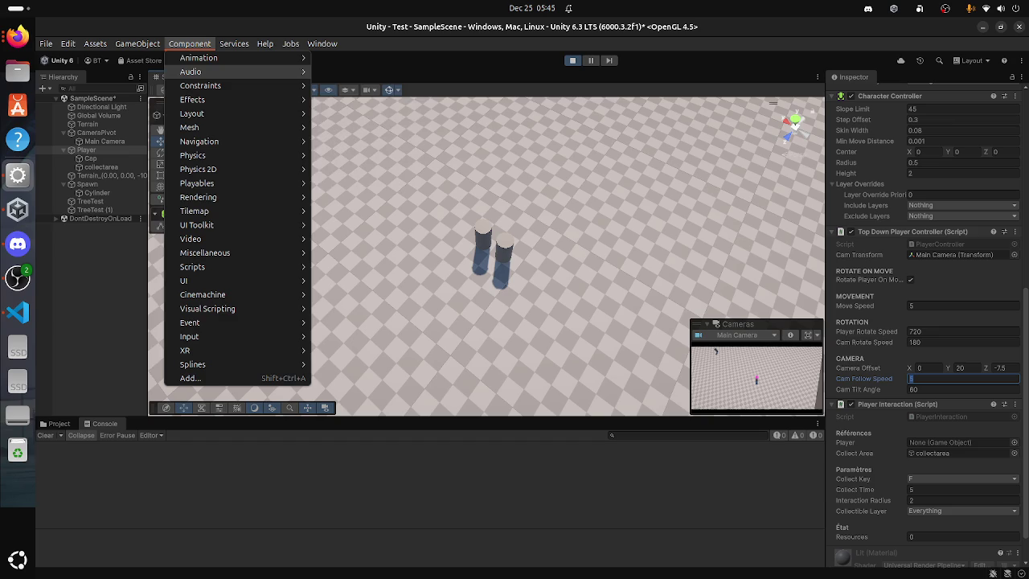
mouse_move(201, 85)
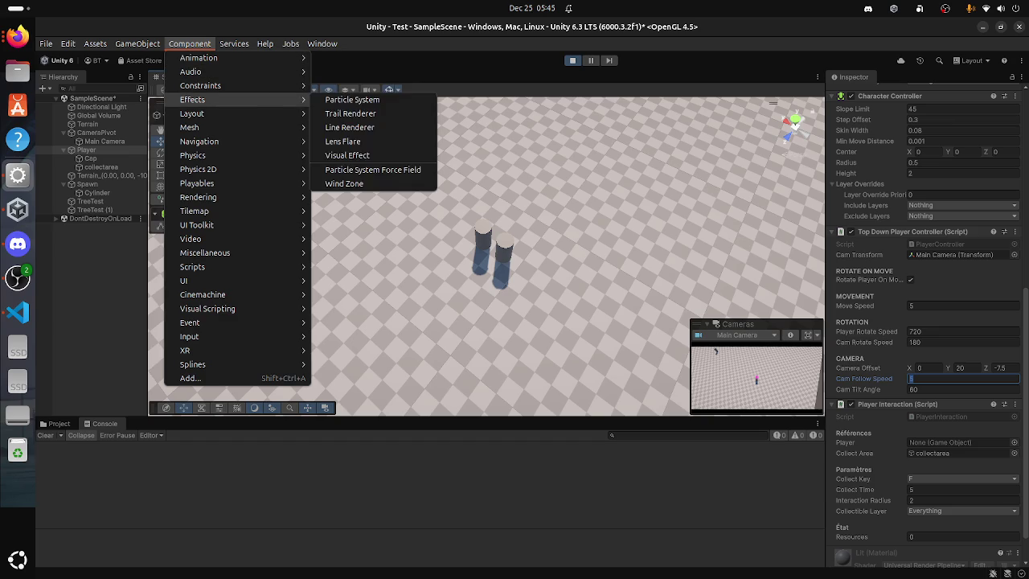
mouse_move(189, 127)
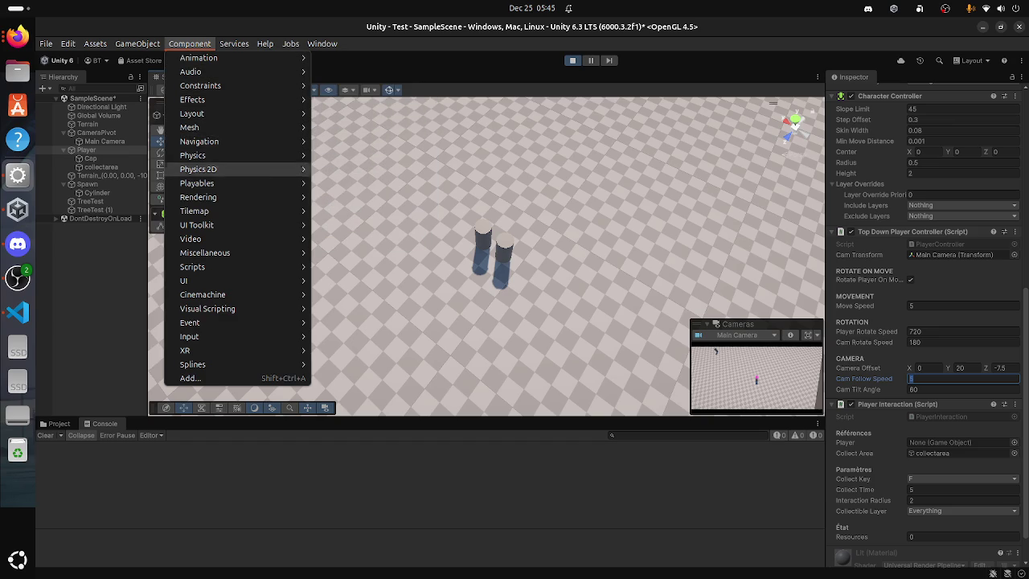
key("Escape")
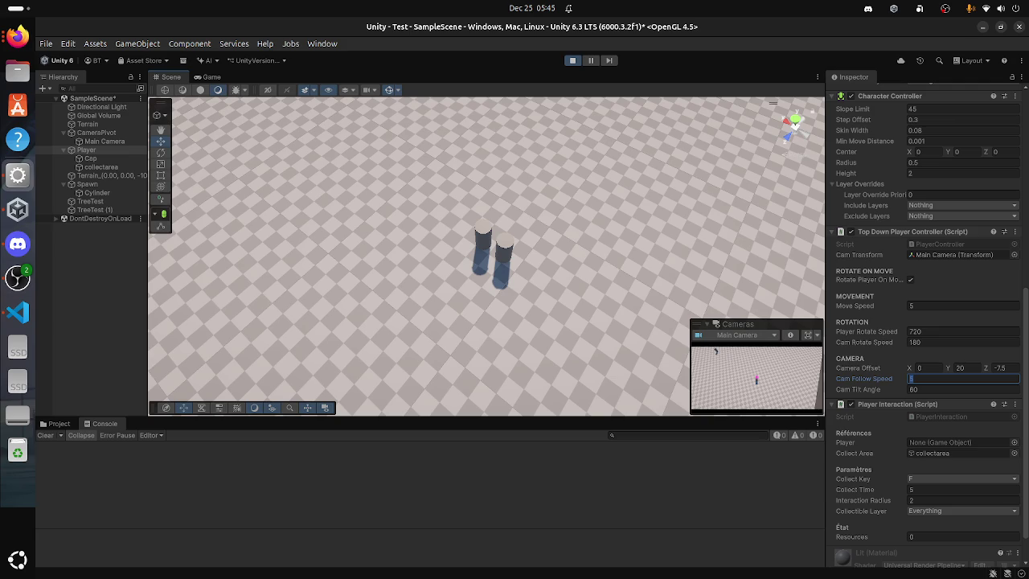
Step: Select Terrain and close the collider's physics material picker without choosing one
left_click(80, 124)
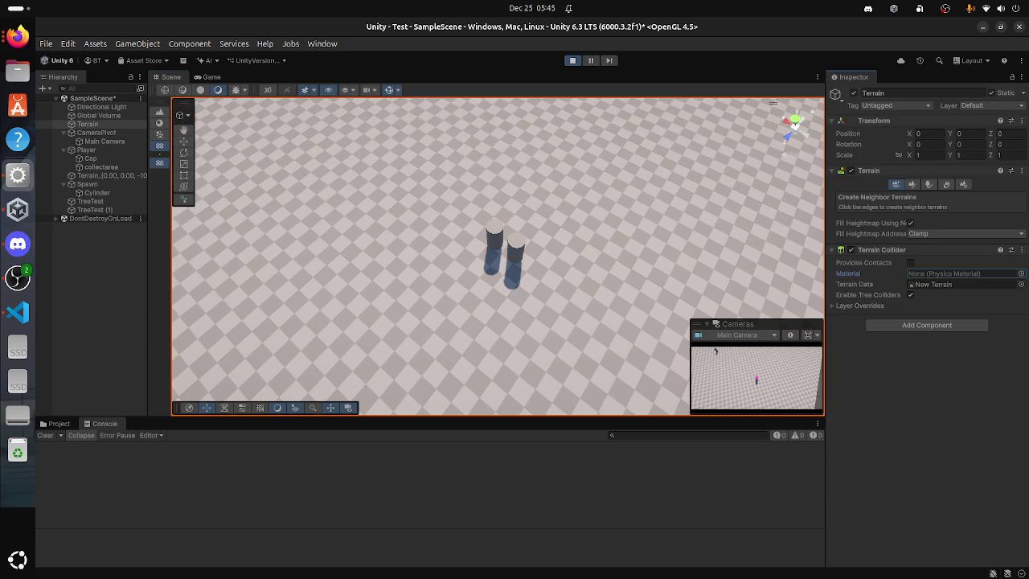
left_click(1021, 273)
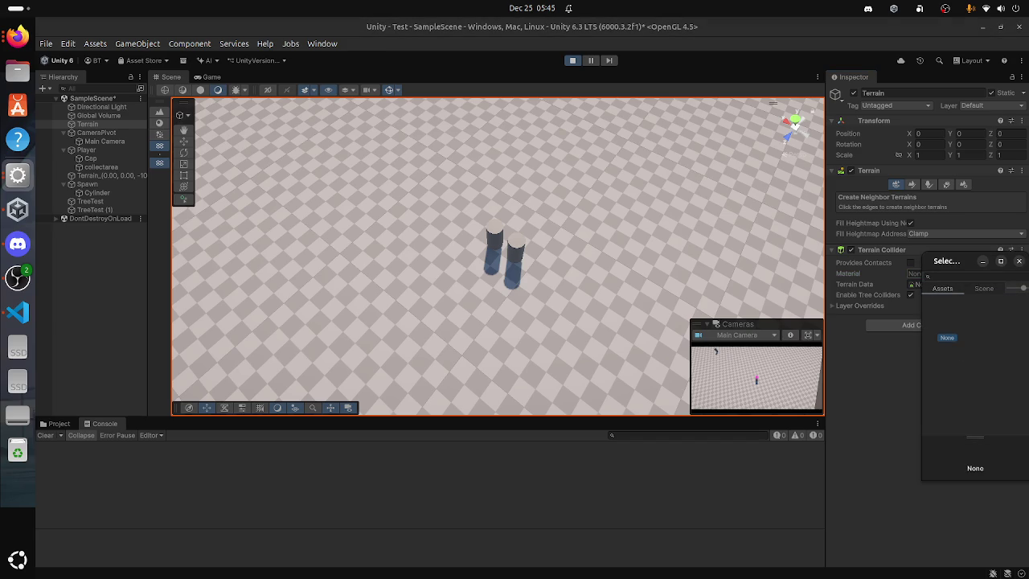
left_click(1019, 261)
Step: Open the Asset Store shortcuts list, then dismiss it
left_click(189, 44)
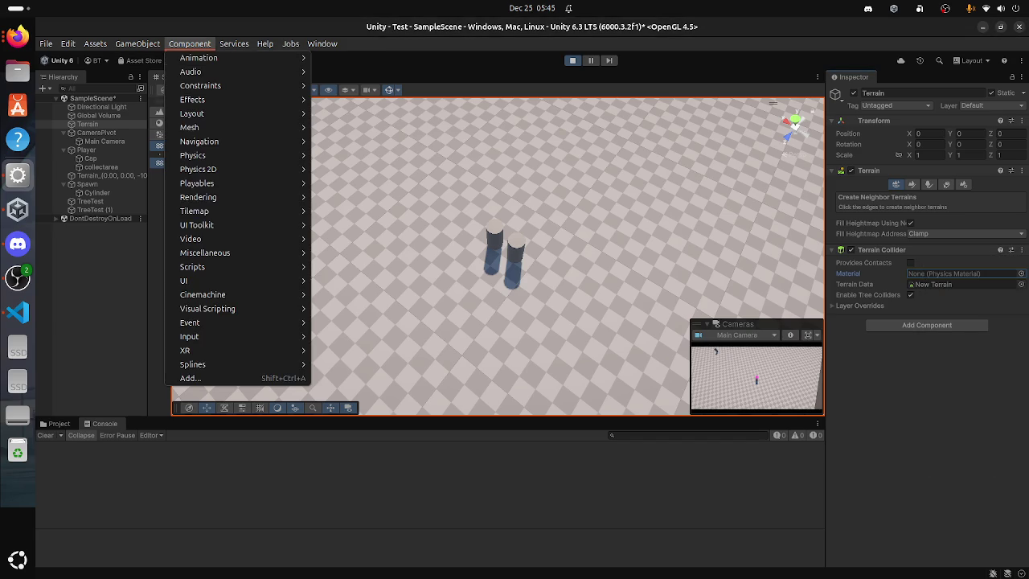
left_click(143, 60)
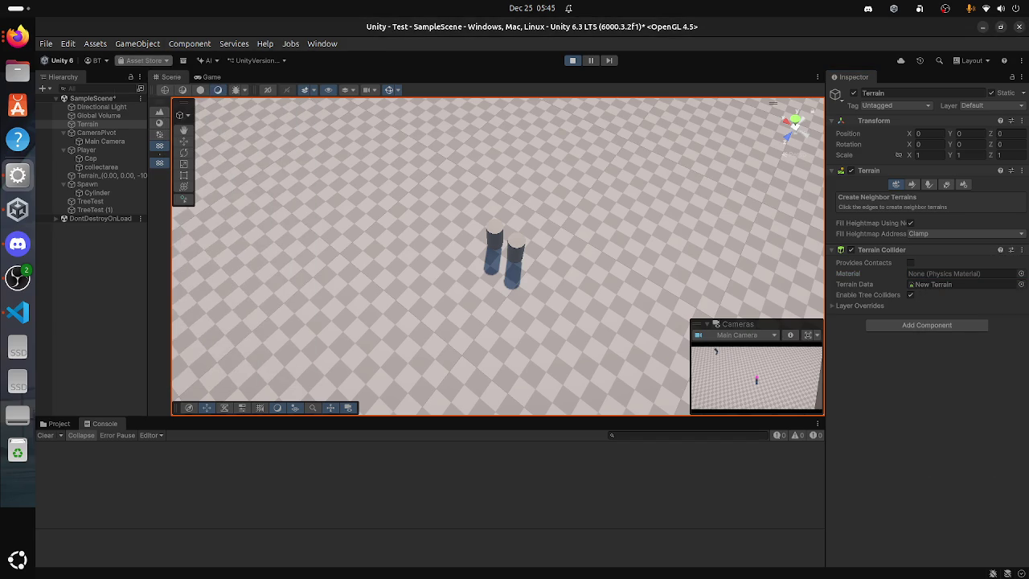
key("Escape")
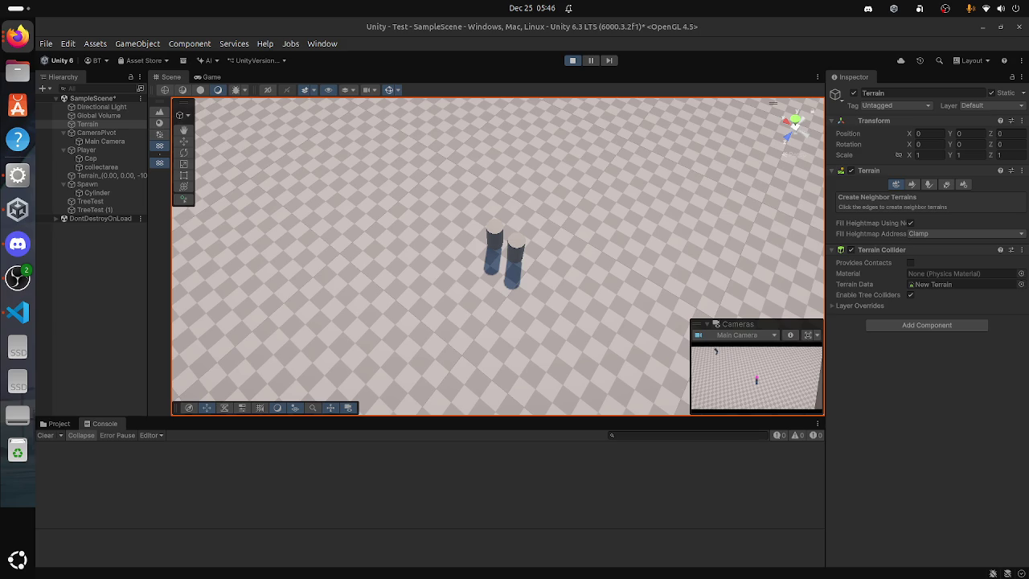
Step: Start Assets > Import Package > Custom Package, then cancel the file chooser
left_click(95, 44)
mouse_move(137, 44)
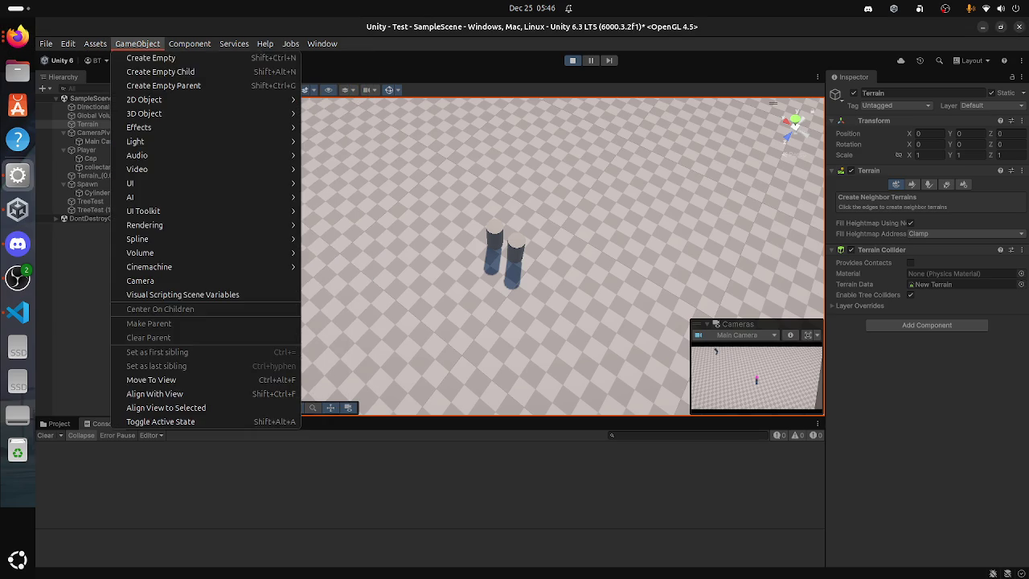
mouse_move(95, 44)
mouse_move(161, 184)
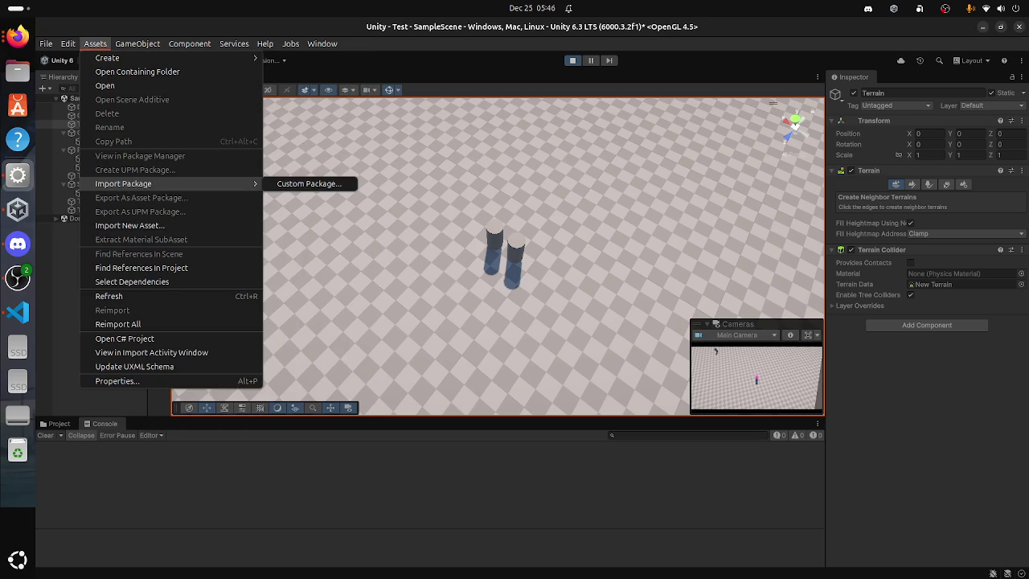
left_click(308, 184)
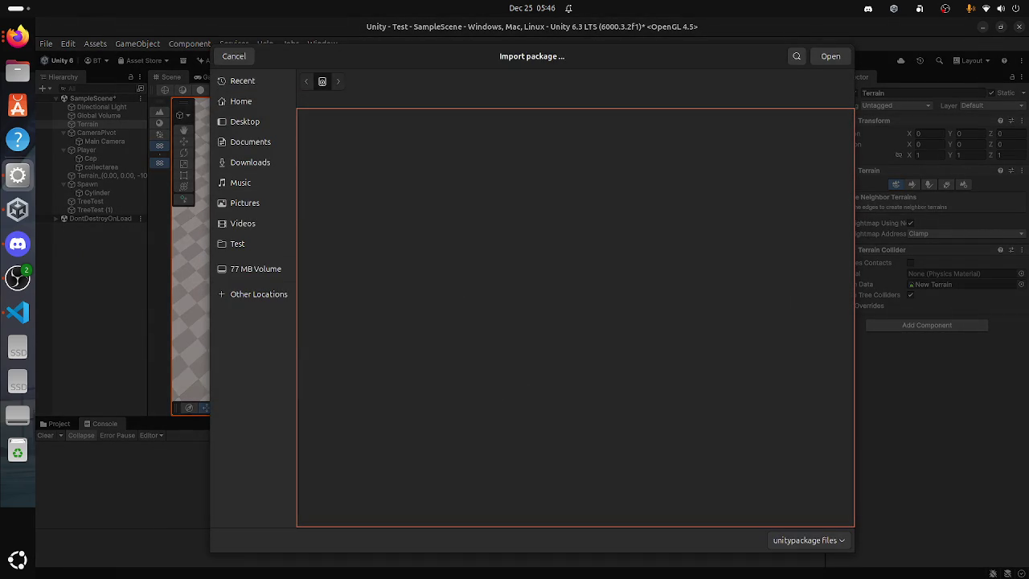
left_click(234, 55)
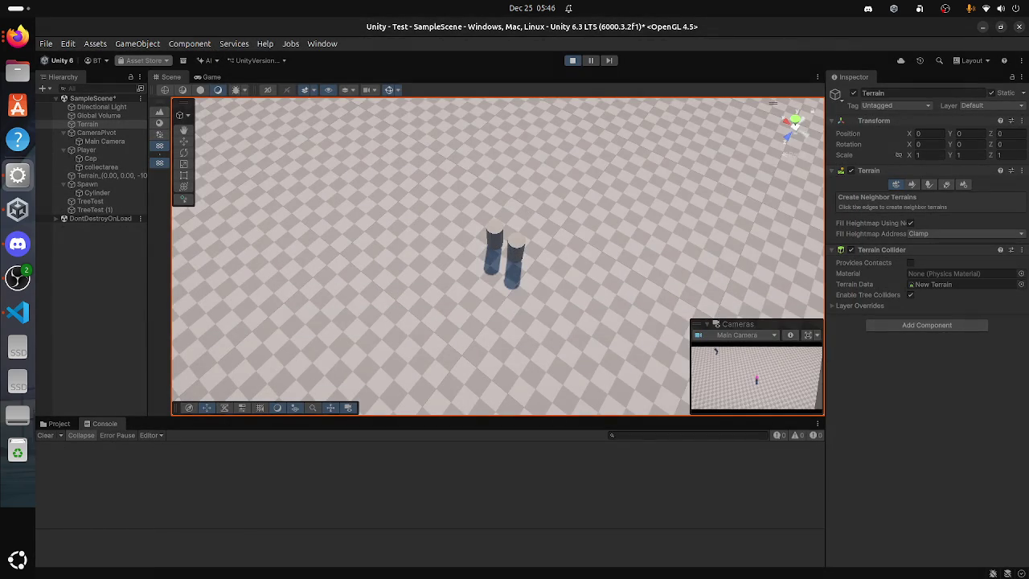
Step: Download and import all files of Yughues Free Ground Materials from My Assets in Package Manager
left_click(143, 60)
left_click(308, 195)
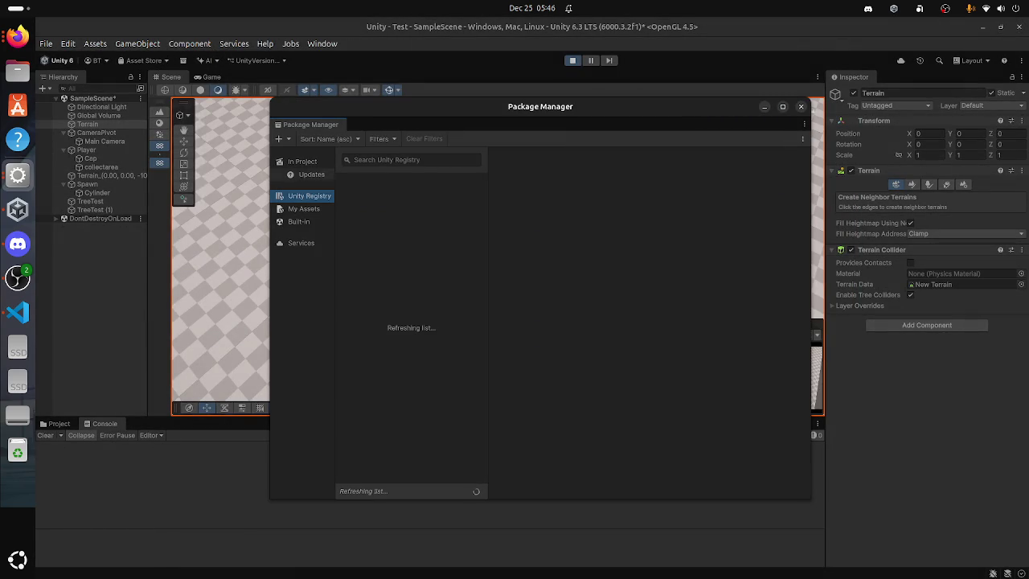
left_click(304, 209)
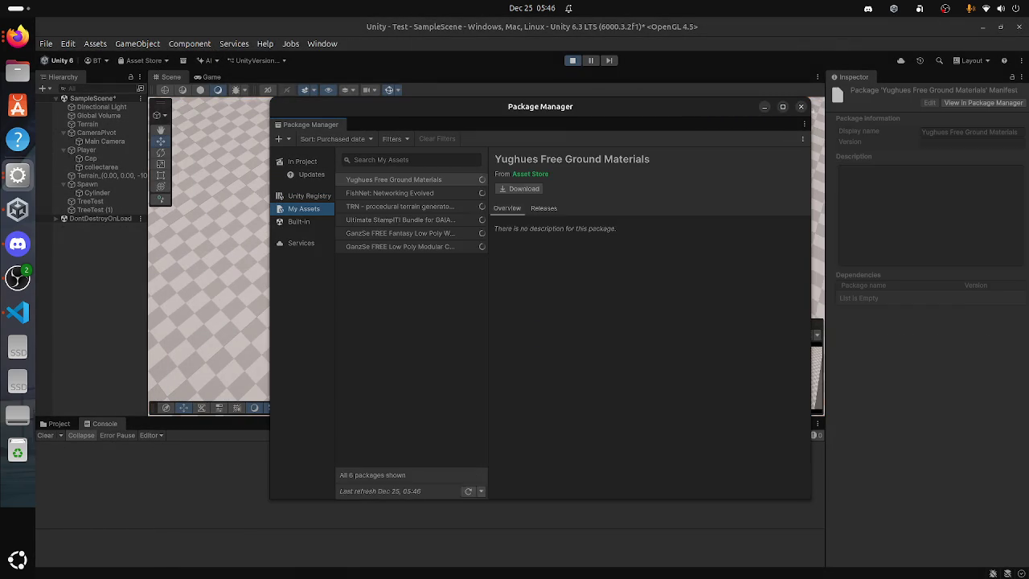
left_click(520, 211)
key("Return")
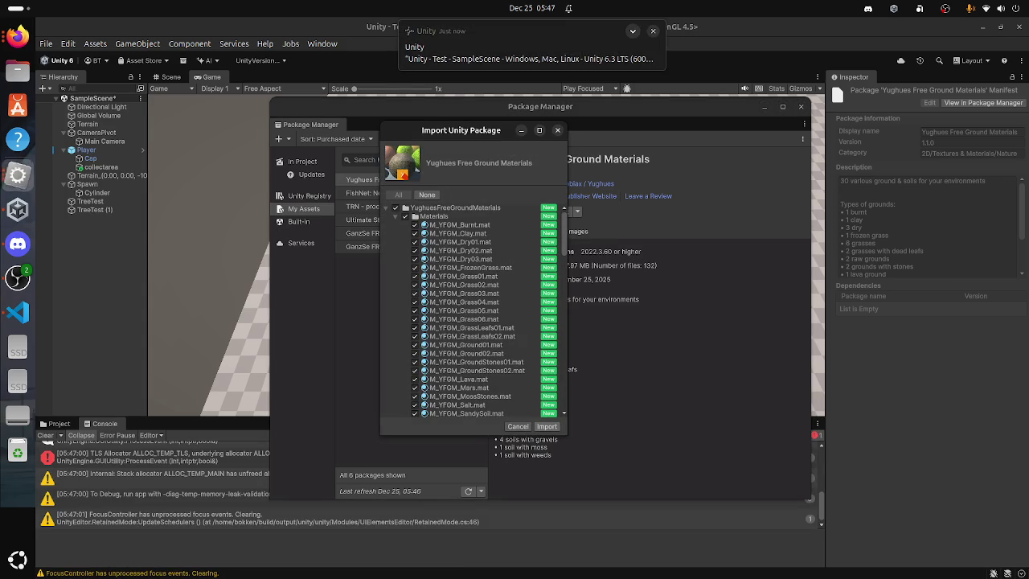
scroll(475, 310, "down", 8)
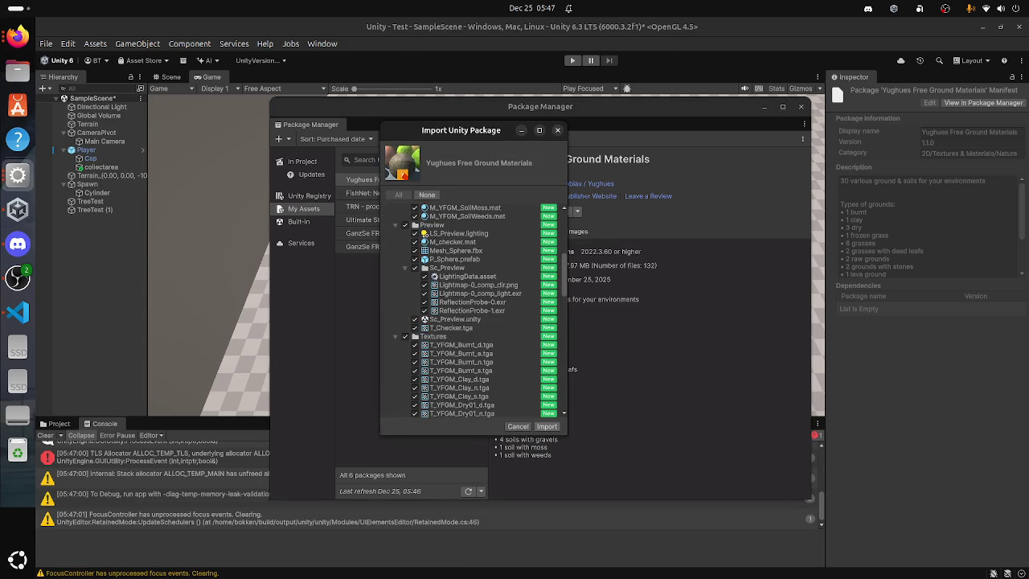
left_click(547, 426)
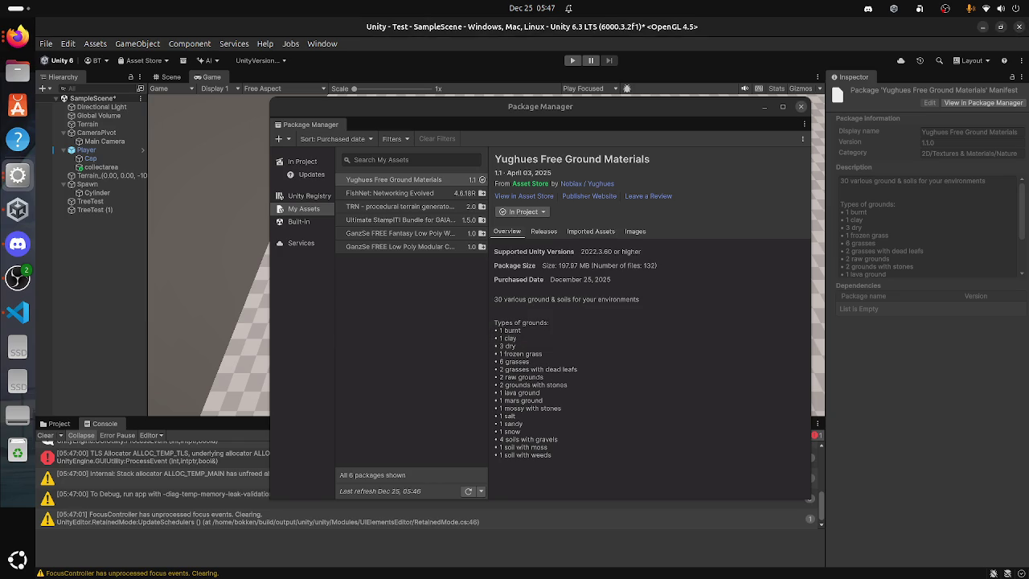
Step: Close Package Manager and open the YughuesFreeGroundMaterials folder in the Project tab
left_click(801, 106)
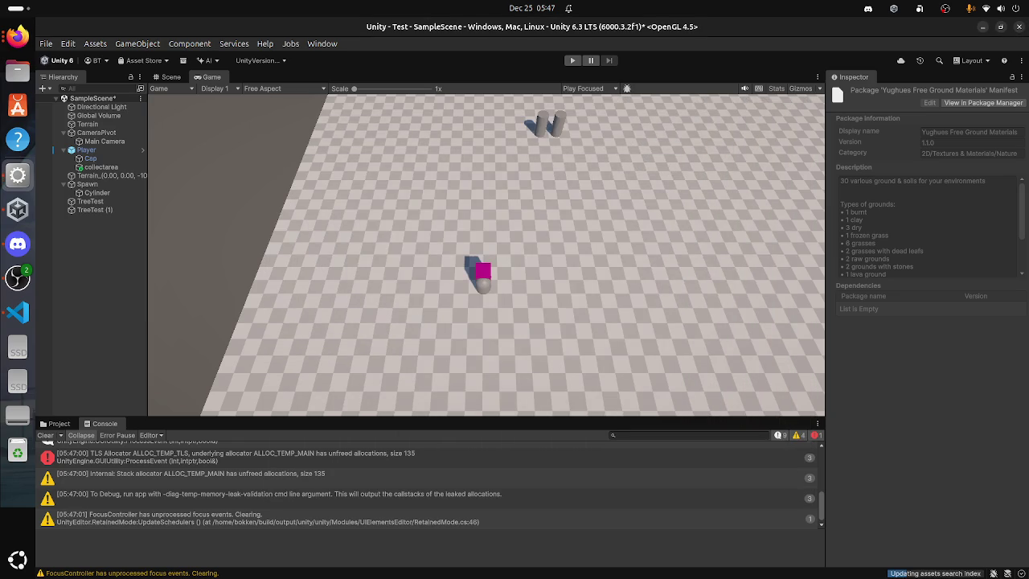
left_click(55, 424)
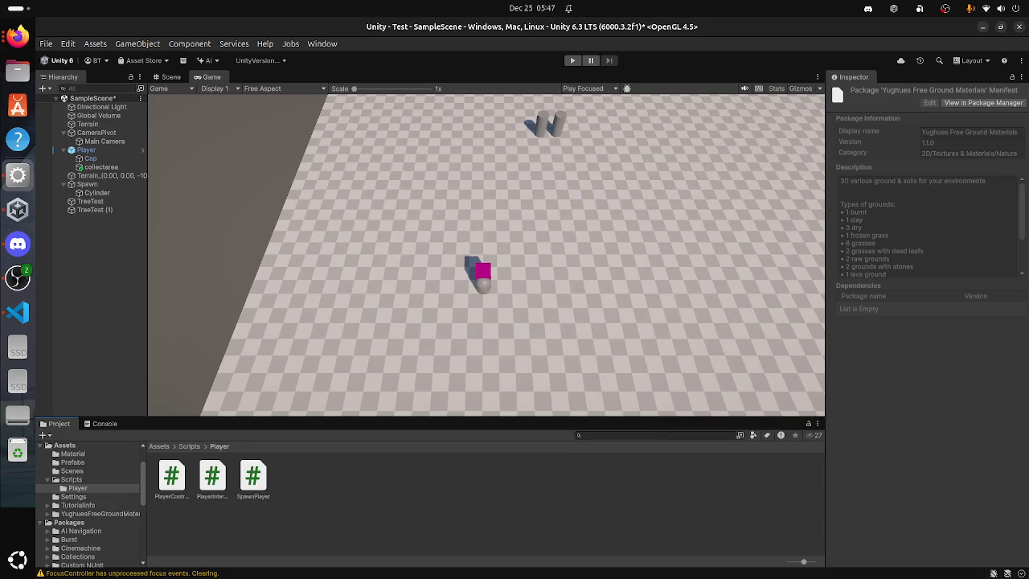
left_click(72, 454)
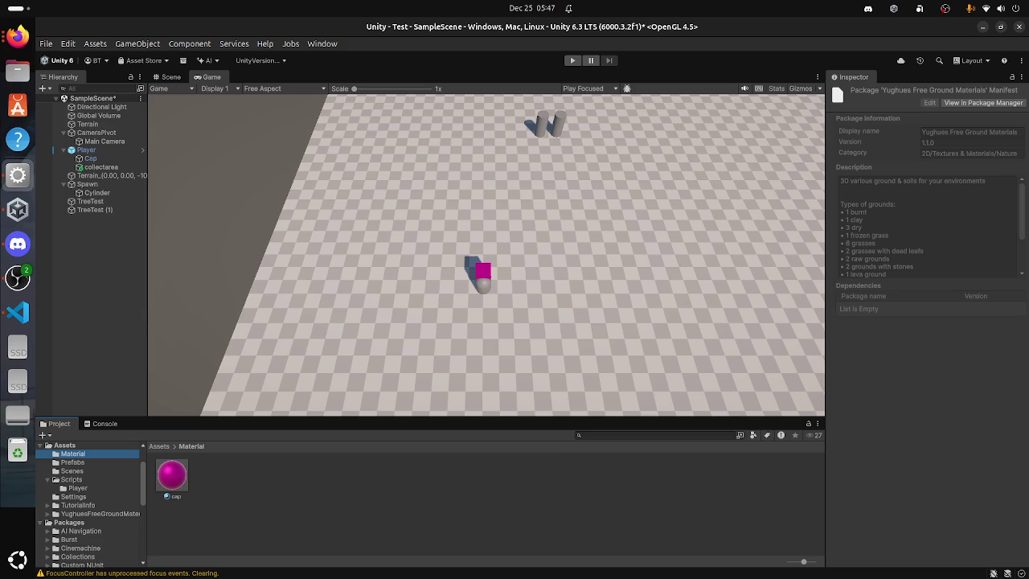
left_click(99, 513)
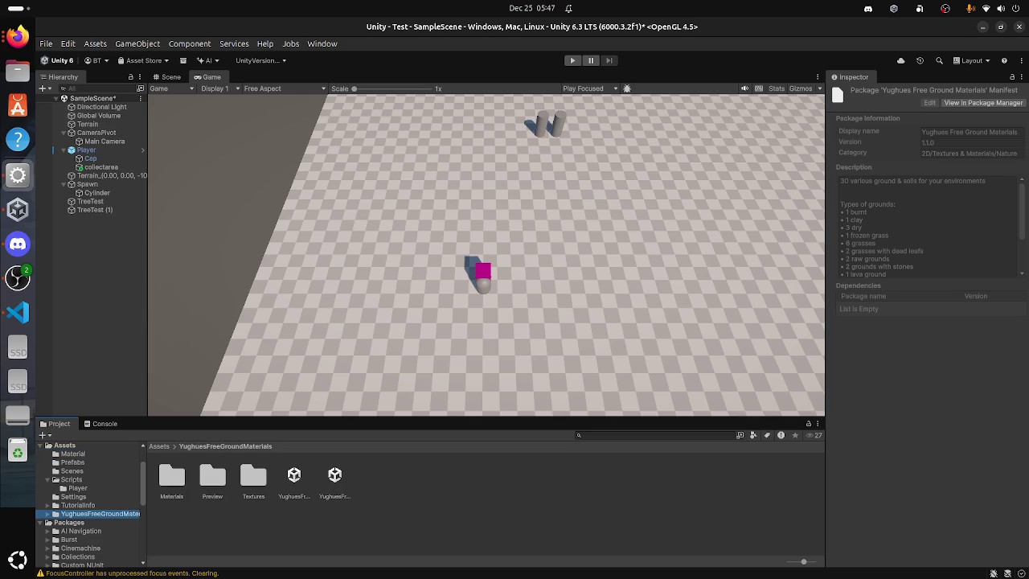
Step: Browse the package's Materials, Preview and Textures folders
double_click(172, 475)
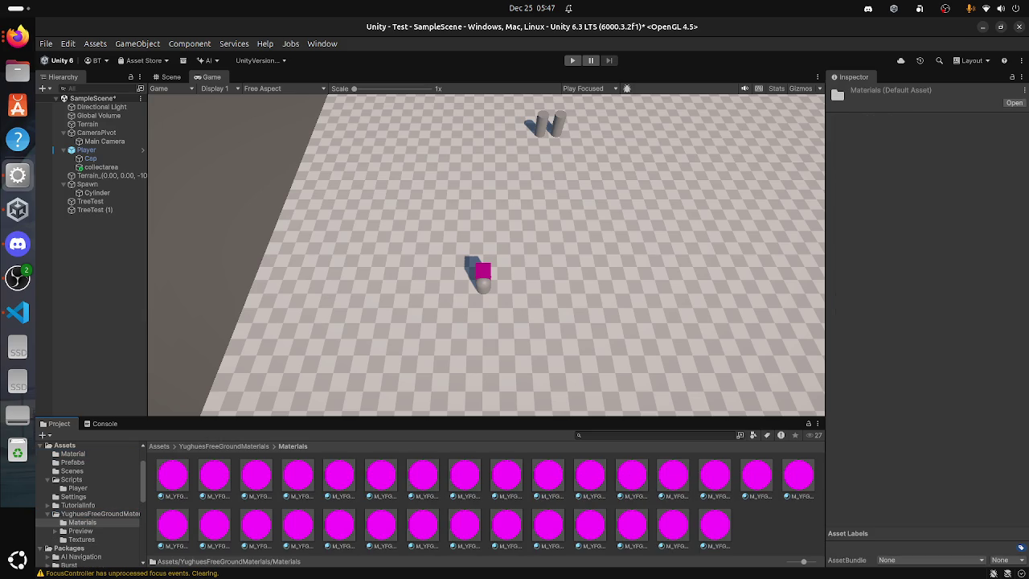
left_click(81, 530)
left_click(81, 538)
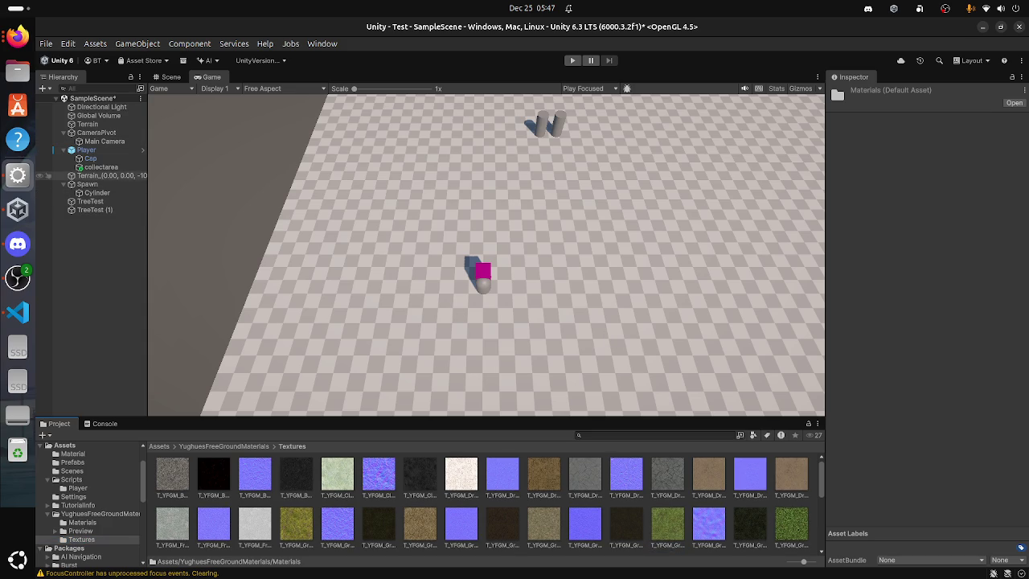
Step: Select Terrain_(0.00, 0.00, -1000) and search Add Component for 'mat' without adding anything
left_click(105, 175)
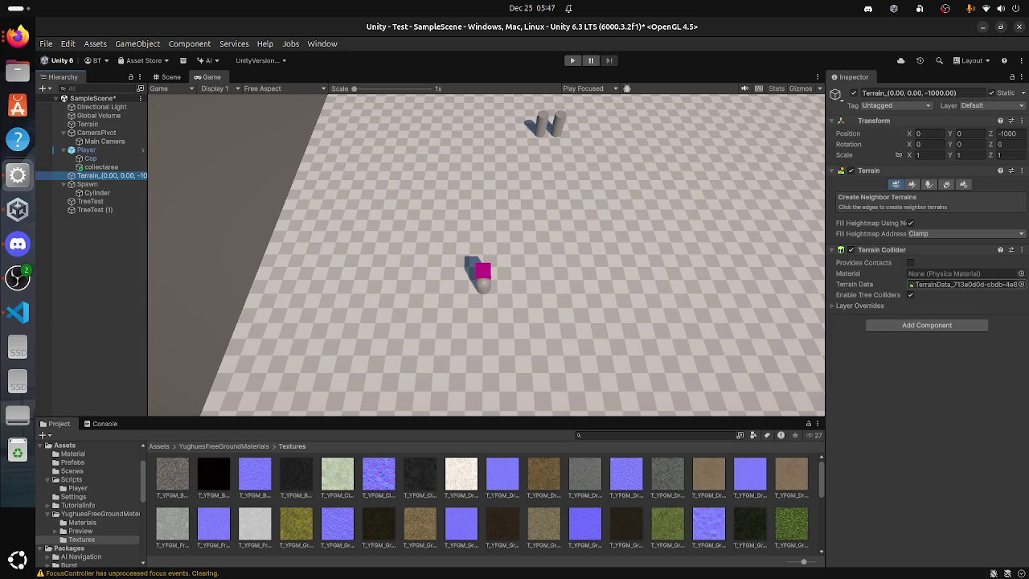
left_click(926, 325)
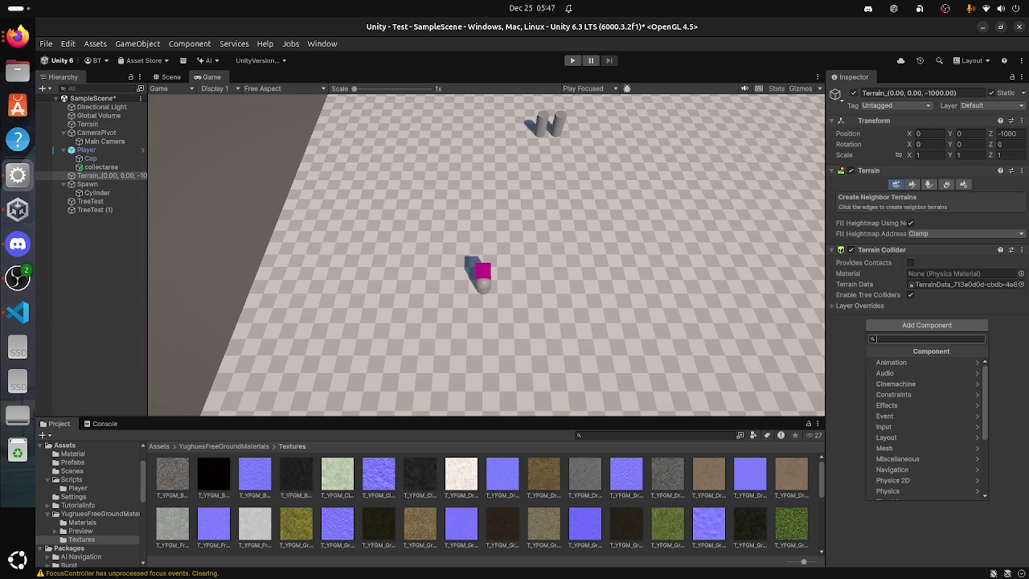
type("mat")
key("BackSpace")
key("BackSpace")
key("BackSpace")
key("Escape")
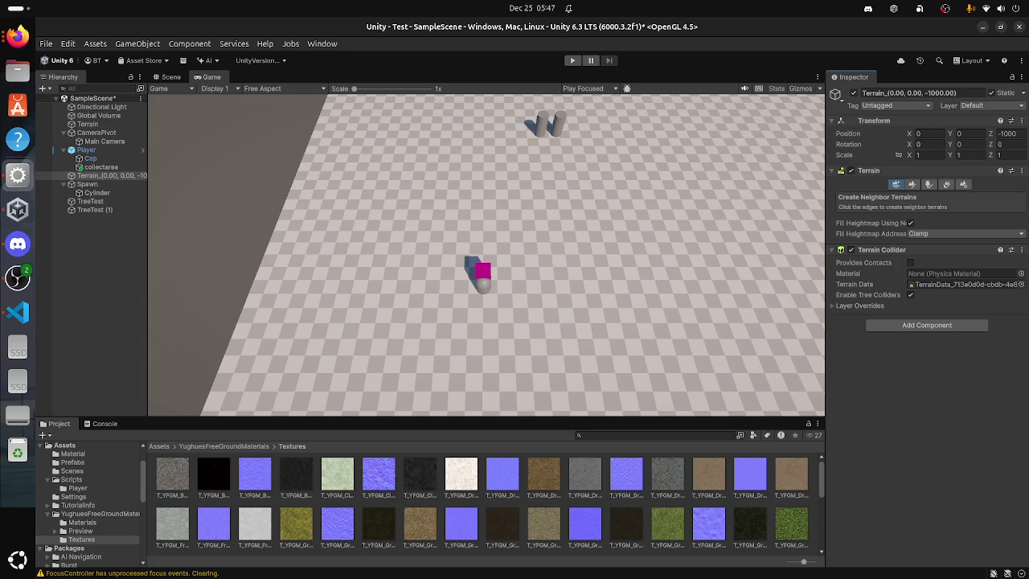
Step: Return to the Assets root and reopen My Assets in Package Manager
left_click(73, 453)
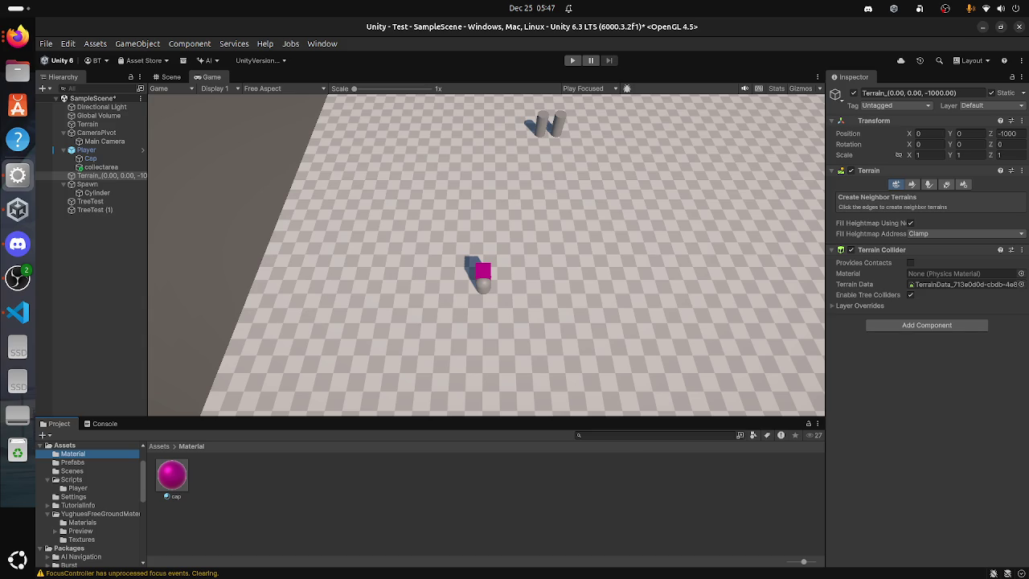
left_click(64, 444)
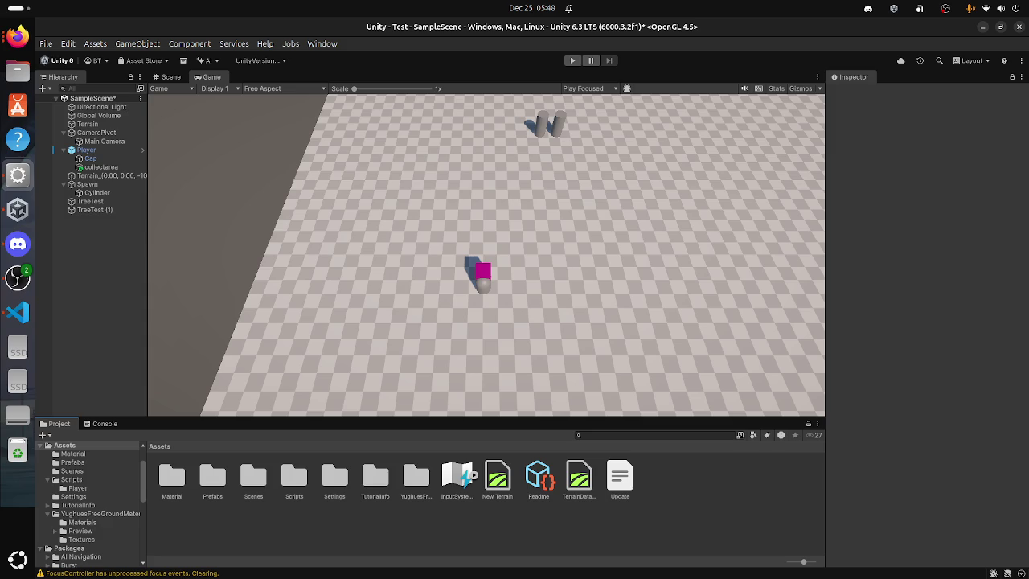
left_click(143, 60)
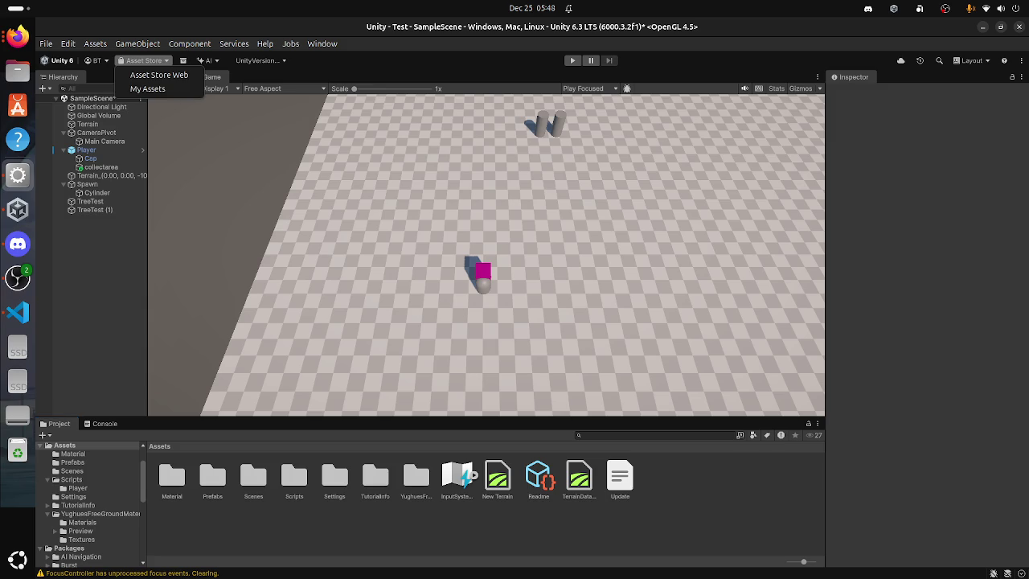
left_click(153, 87)
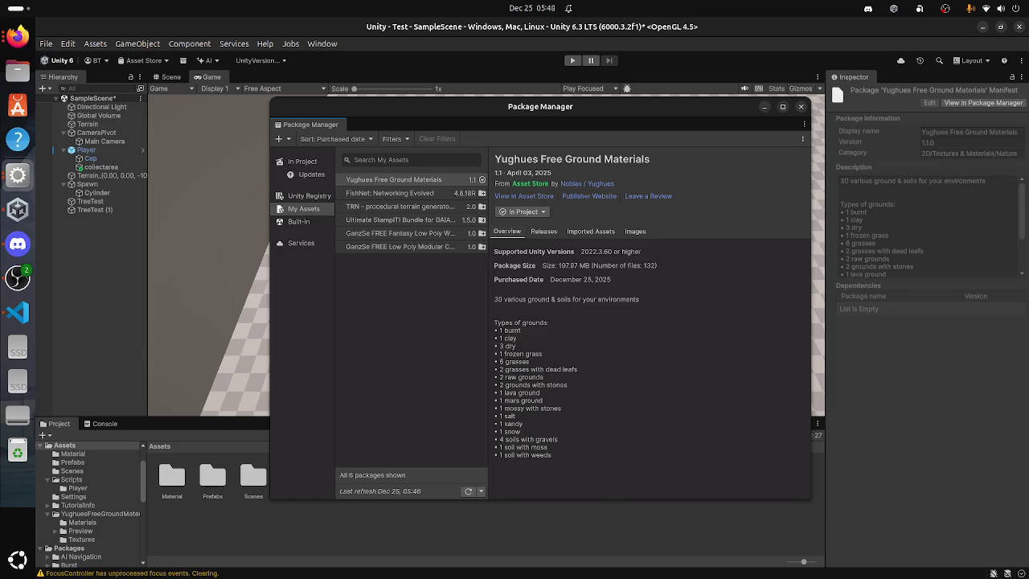
Step: Bring the main editor in front of Package Manager, check the Assets menu, and open the Window menu
left_click(95, 44)
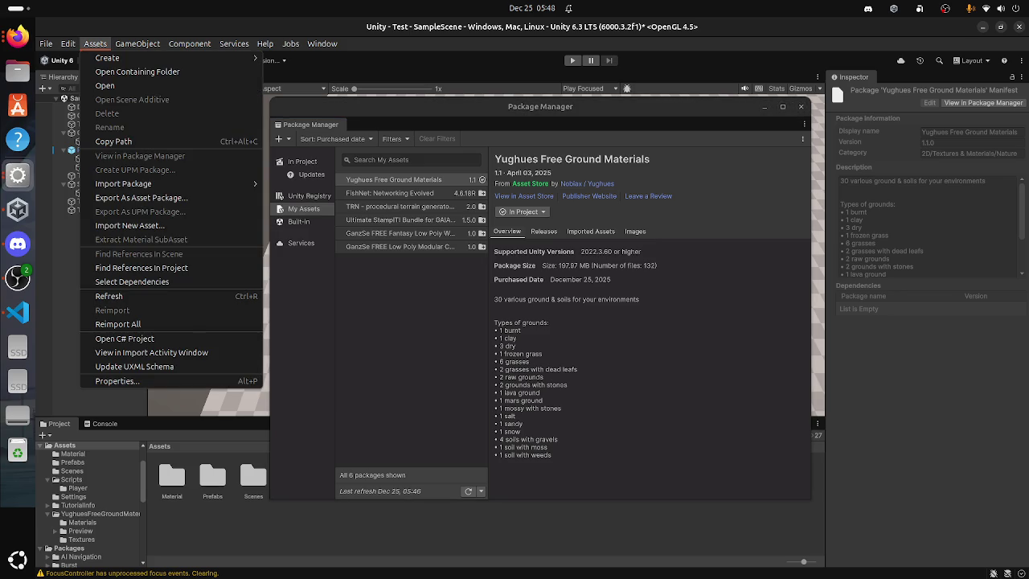
key("Escape")
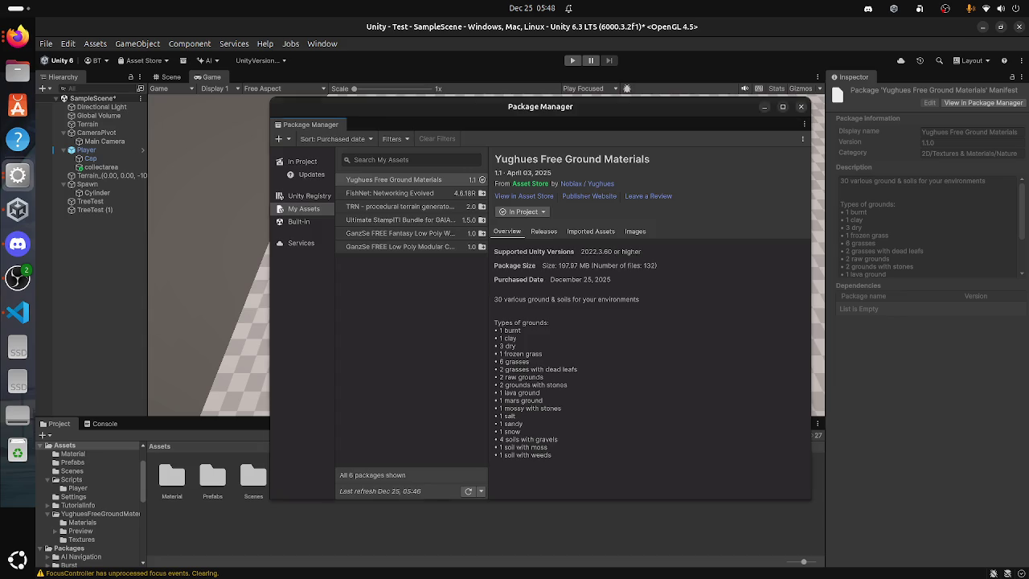
left_click(251, 451)
left_click(138, 44)
mouse_move(95, 43)
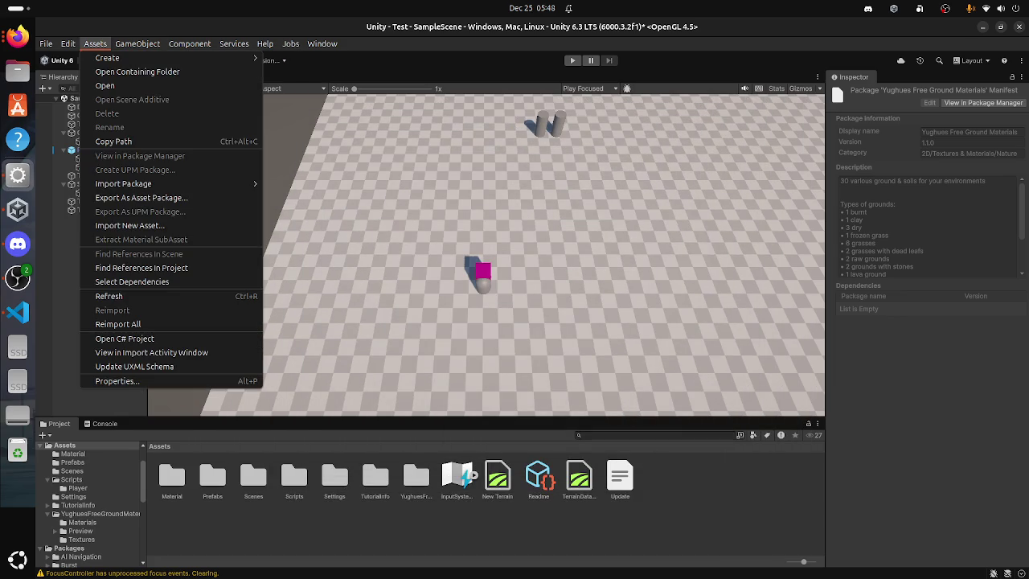
key("Escape")
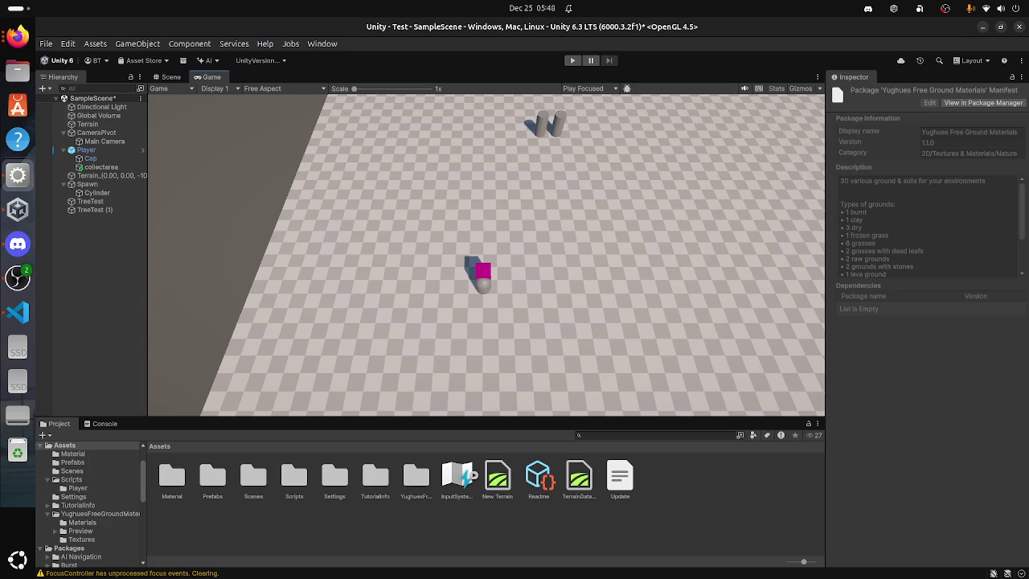
left_click(95, 44)
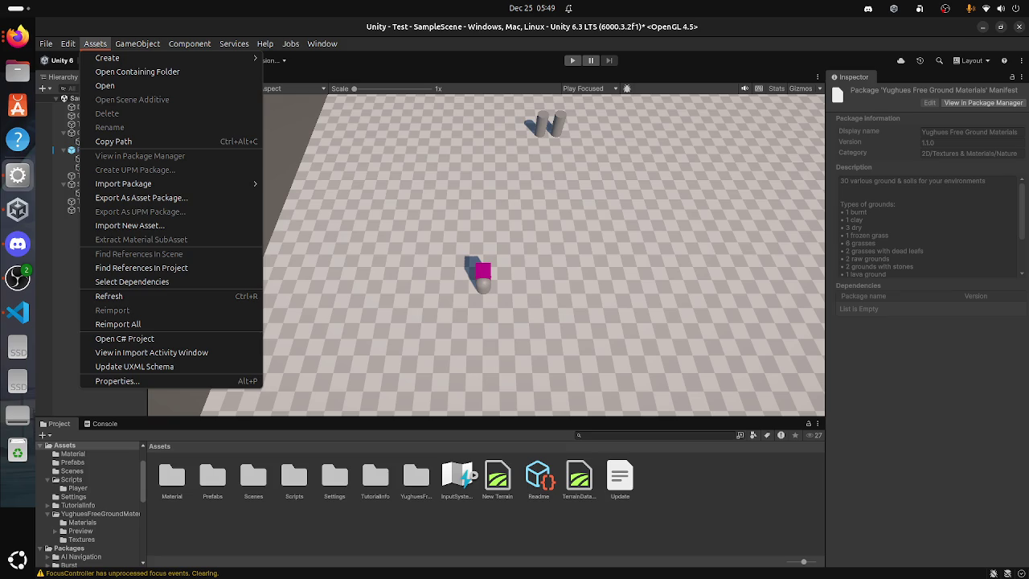
left_click(322, 43)
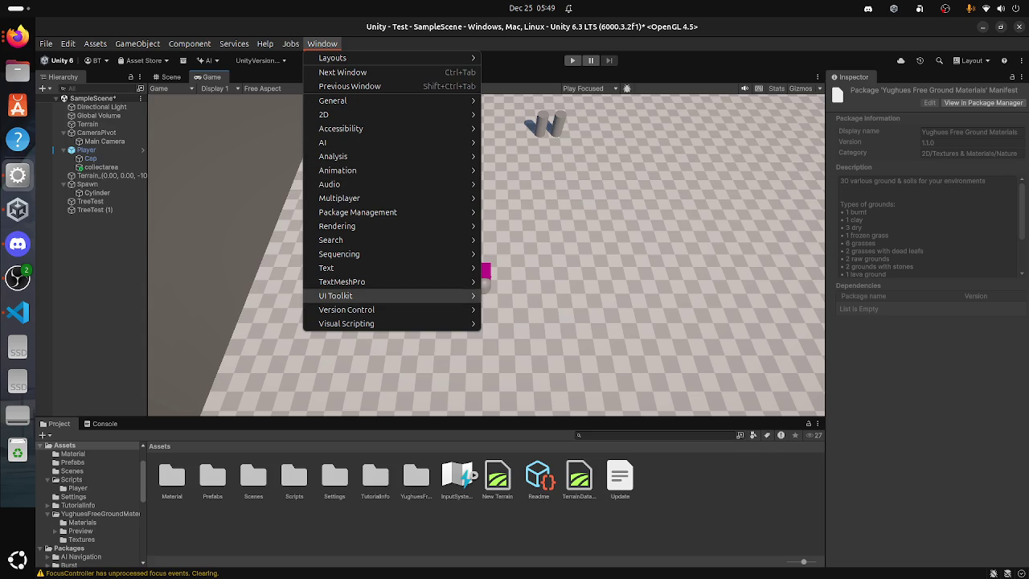
Step: Open the Render Pipeline Converter and enable all four converters
mouse_move(357, 213)
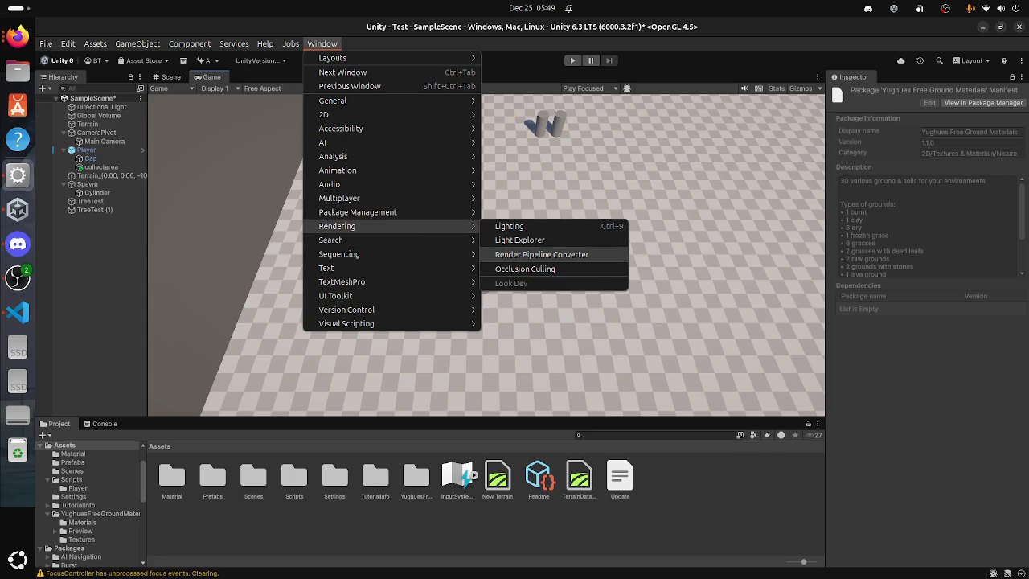
left_click(541, 254)
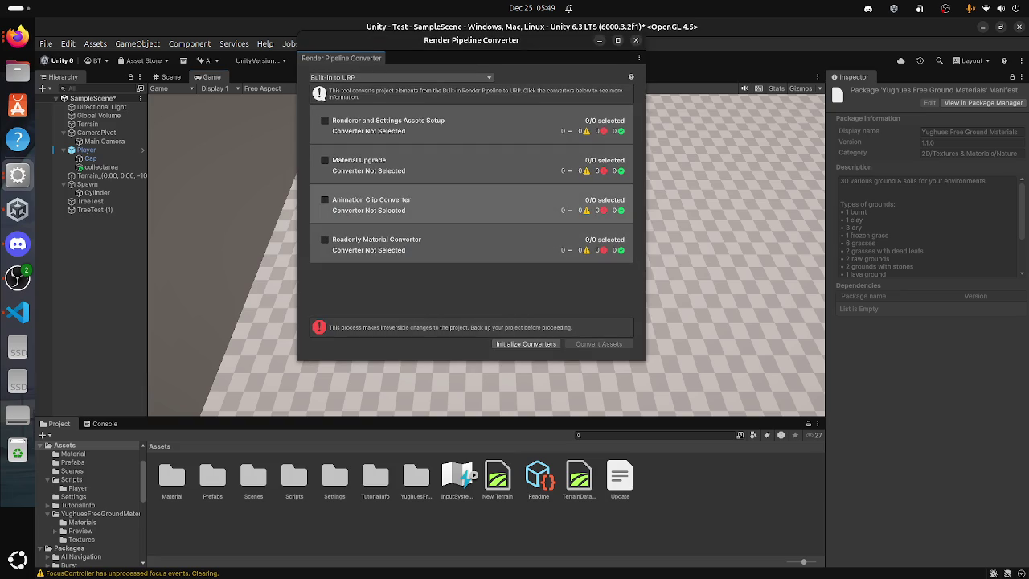
left_click(450, 126)
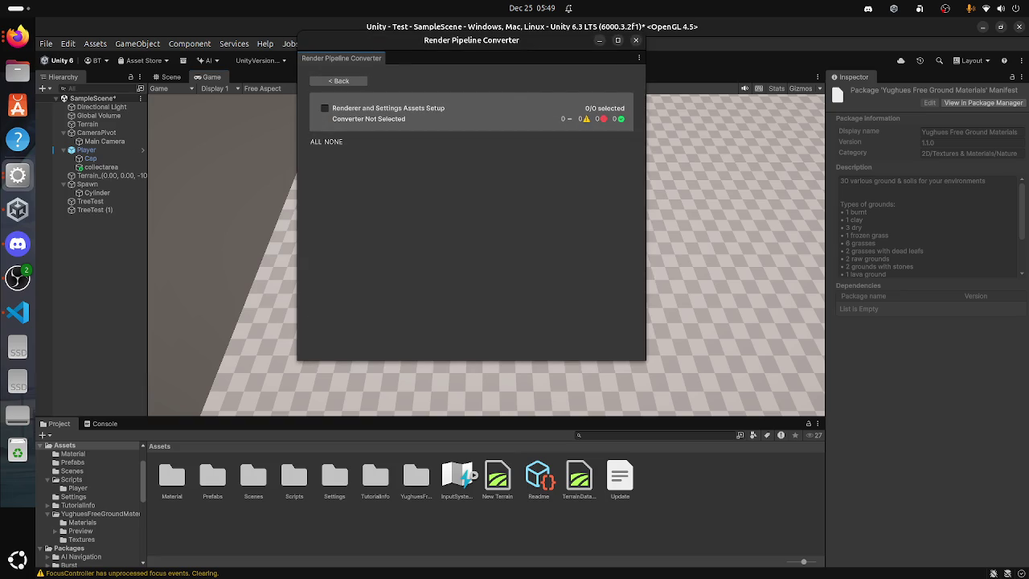
left_click(339, 80)
left_click(325, 119)
left_click(324, 159)
left_click(325, 199)
left_click(324, 239)
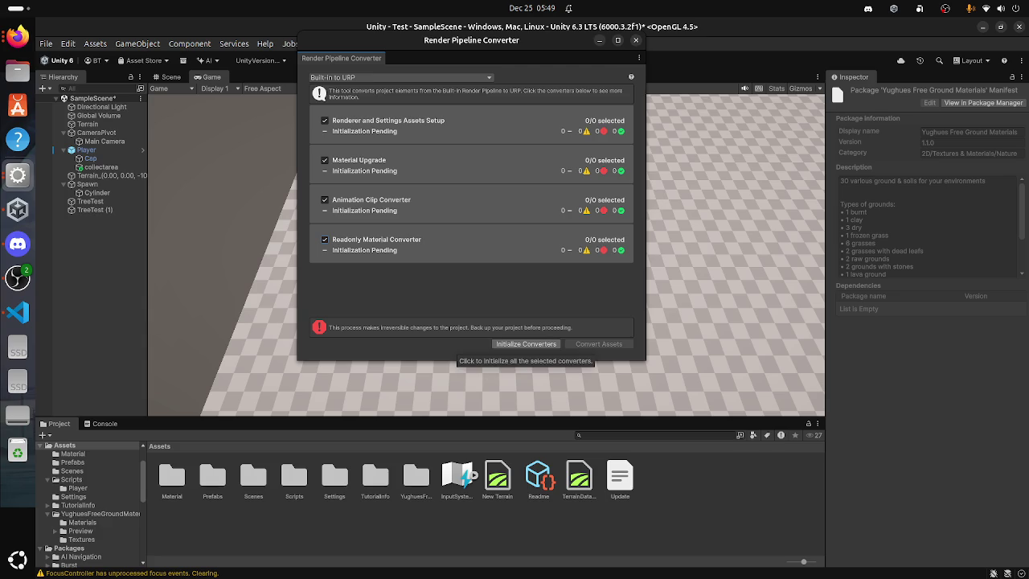
Step: Initialize the converters, save the scene, convert the materials to URP, and close the converter
left_click(526, 344)
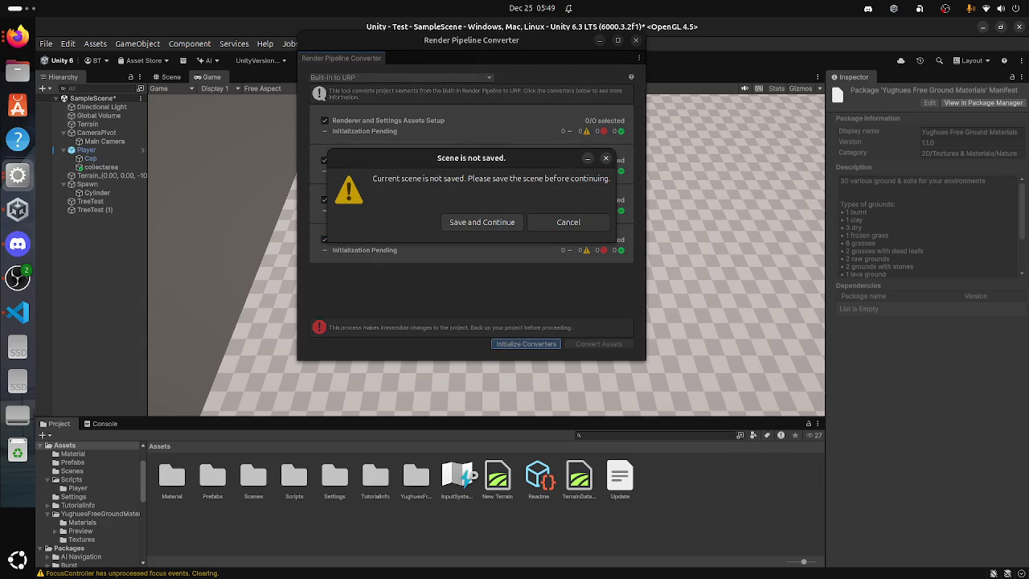
left_click(482, 222)
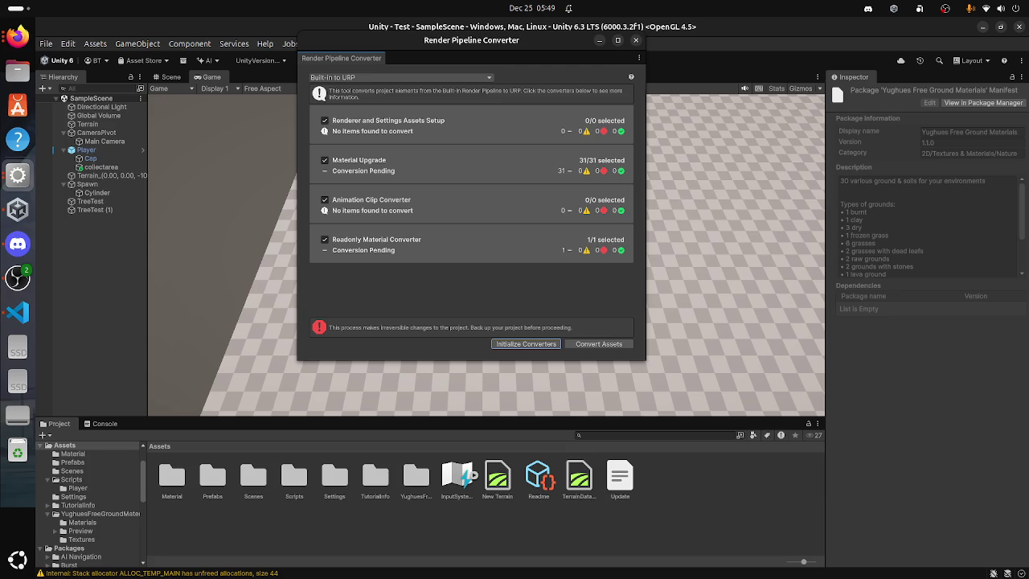
left_click(599, 344)
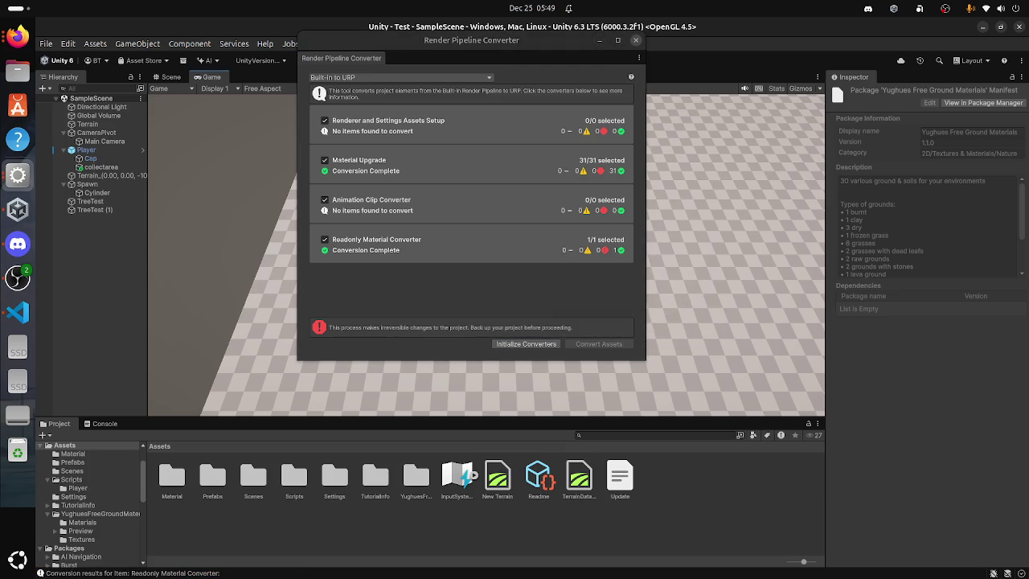
left_click(636, 39)
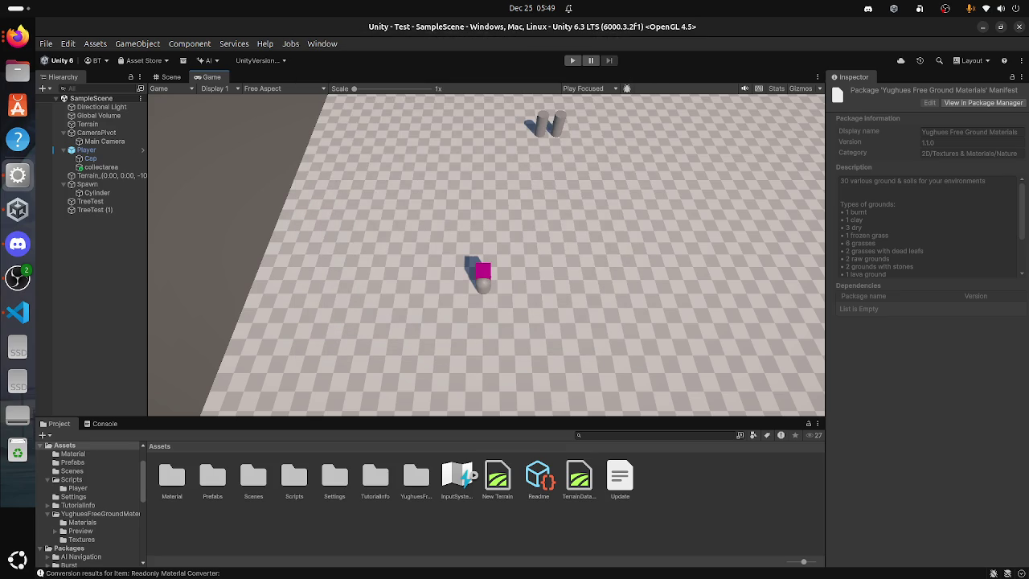
Step: List the pack's material spheres, frame the Z -1000 terrain in Scene view, and reselect Terrain
left_click(82, 521)
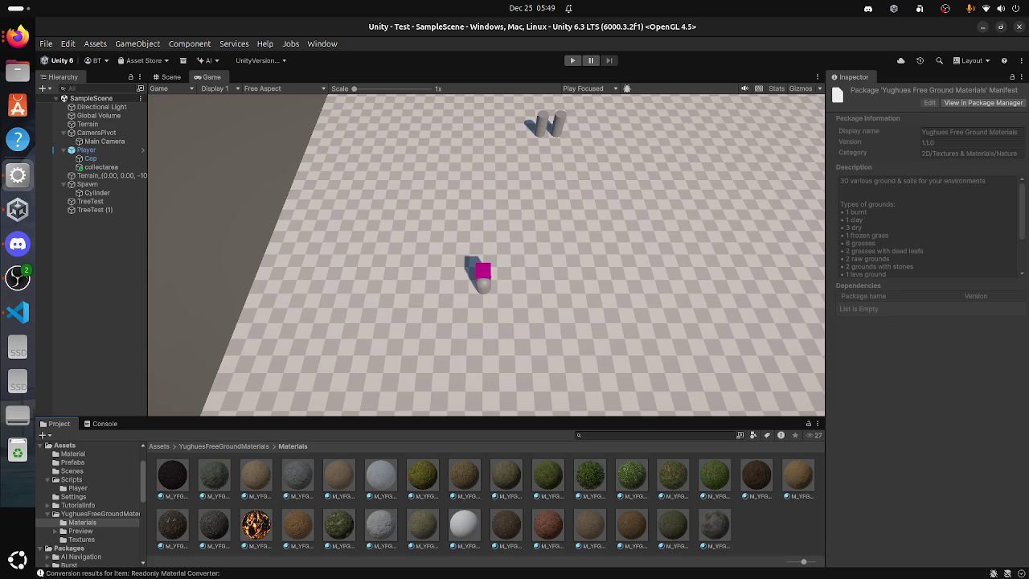
left_click(87, 124)
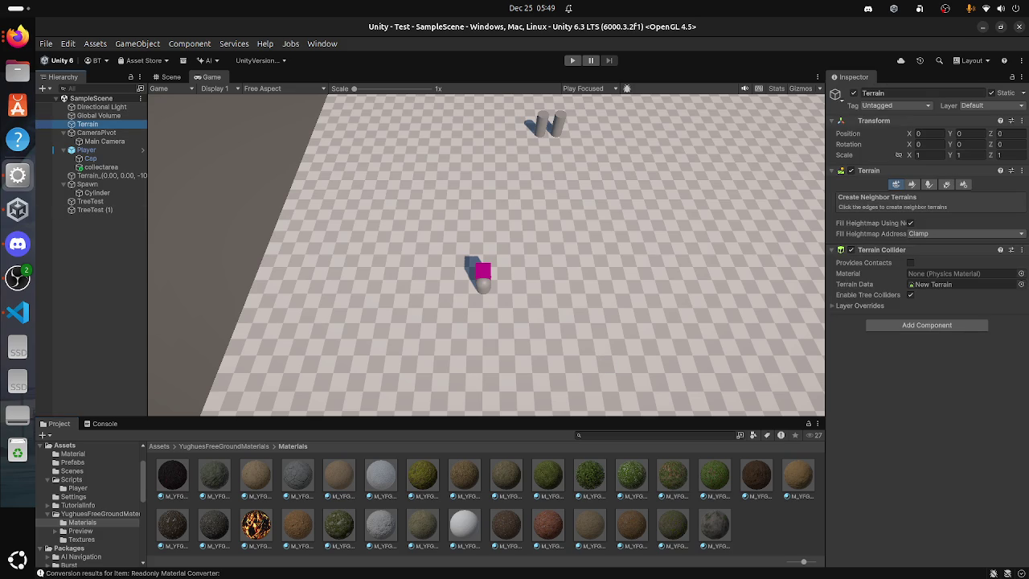
left_click(96, 175)
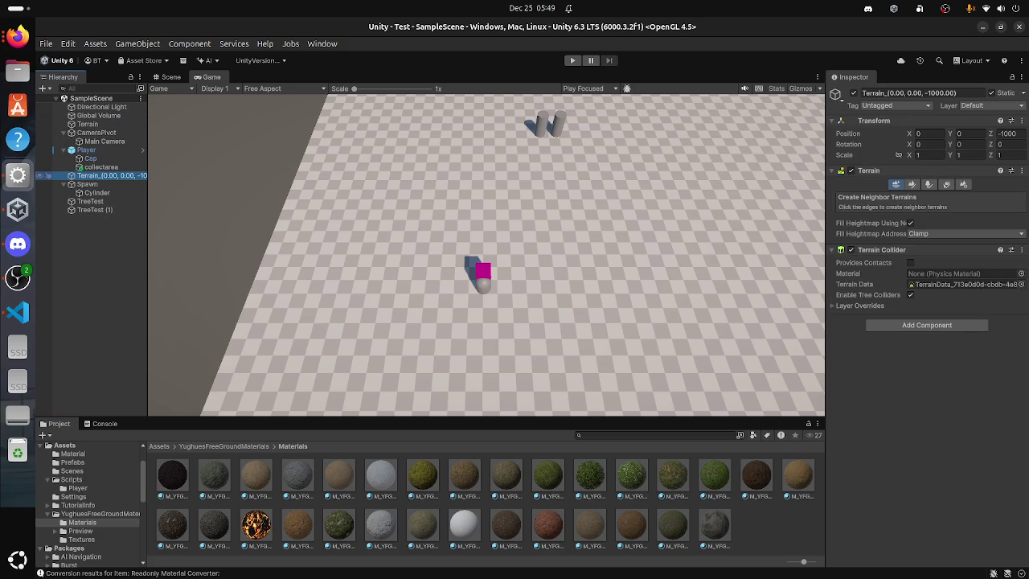
left_click(86, 124)
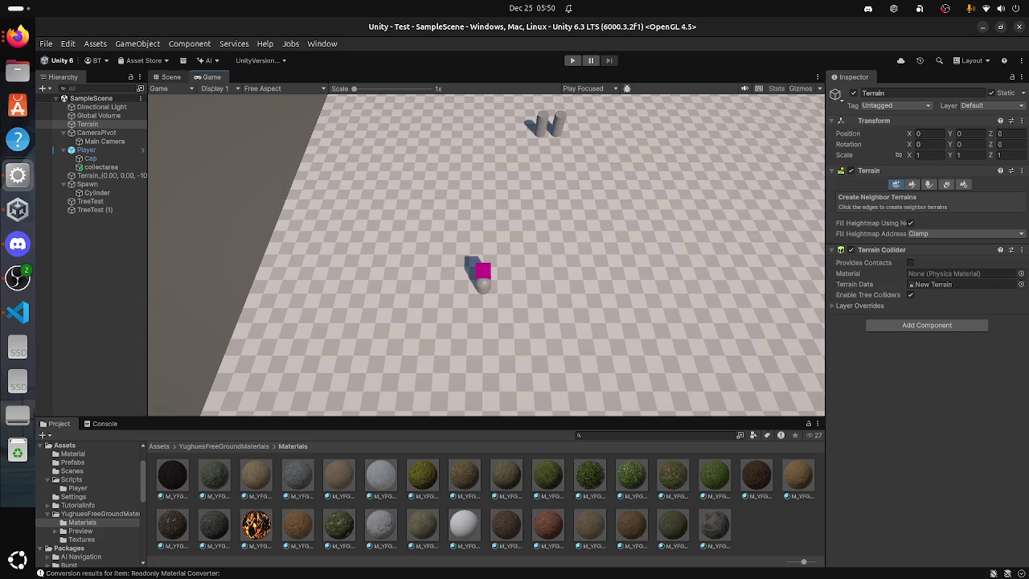
left_click(167, 76)
double_click(105, 175)
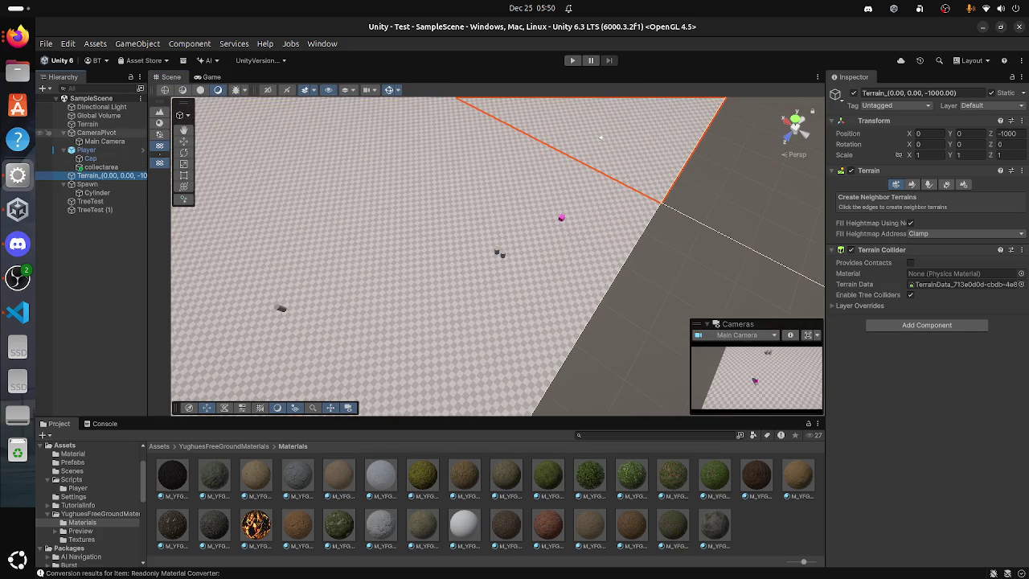
left_click(88, 124)
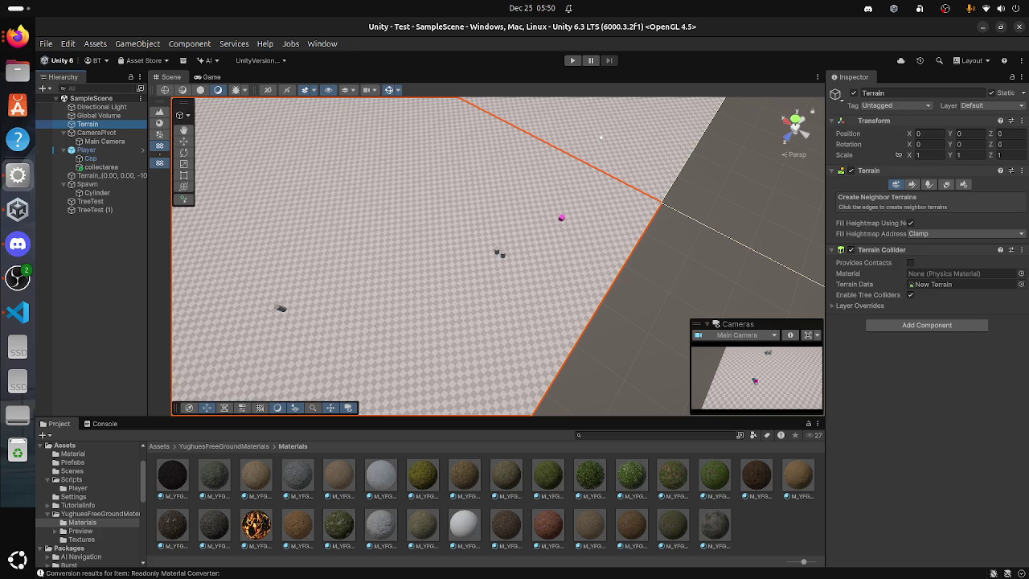
Step: Switch the Terrain to Paint Terrain, fly toward the horizon, and select M_YFGM_Grass05
left_click(911, 184)
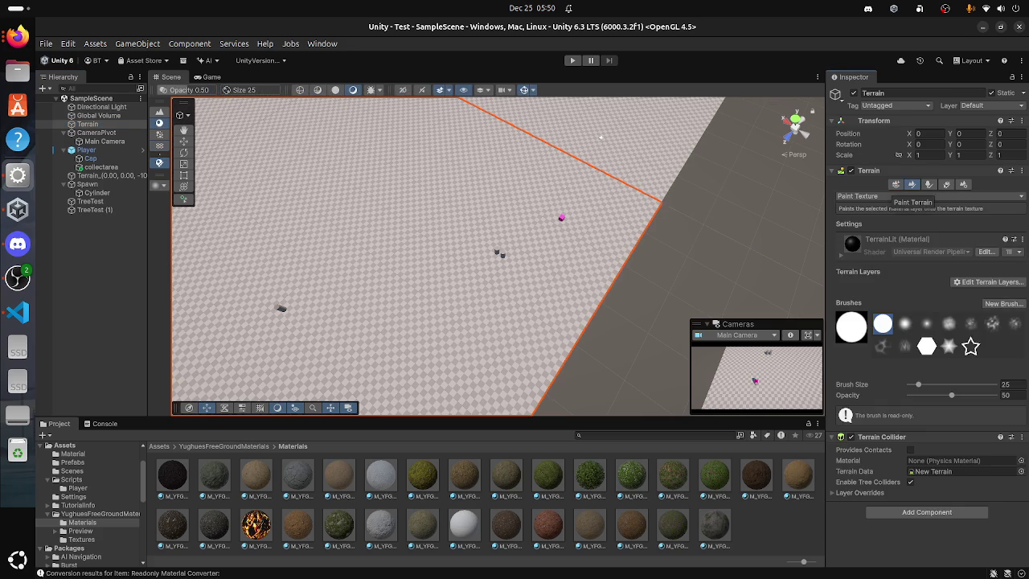
mouse_move(590, 476)
left_mouse_down()
mouse_move(639, 454)
mouse_move(897, 229)
mouse_move(855, 253)
left_mouse_up()
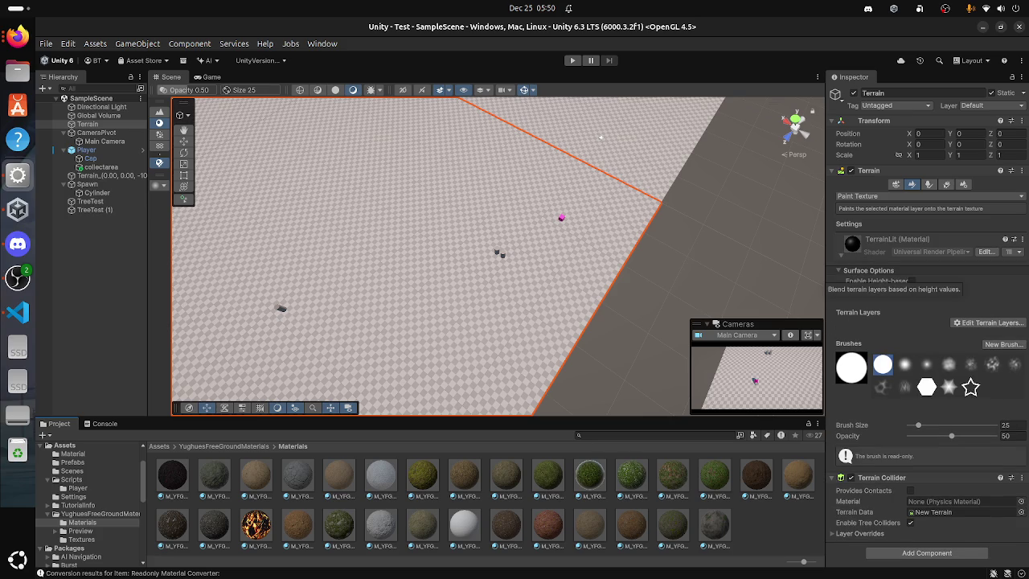
mouse_move(601, 137)
left_mouse_down()
mouse_move(772, 103)
mouse_move(564, 264)
left_mouse_up()
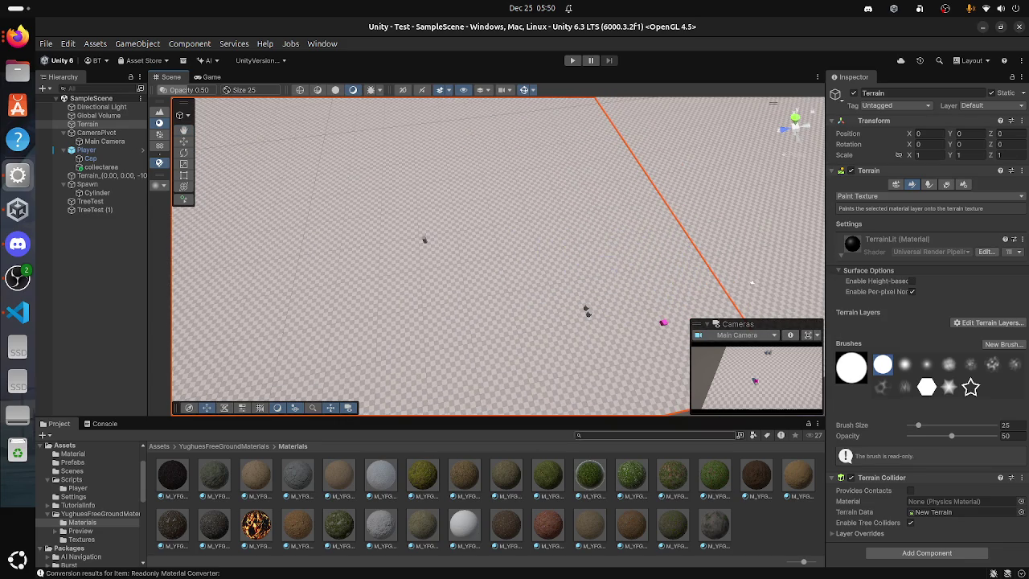
left_click(589, 474)
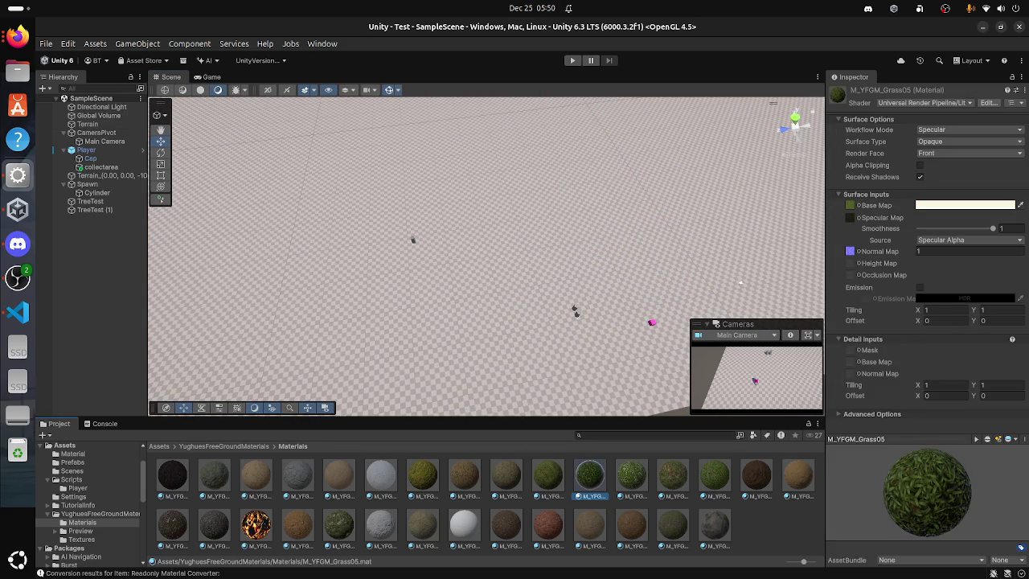
Step: Change M_YFGM_Grass05's shader to Universal Render Pipeline > Terrain > Lit
scroll(486, 256, "down", 5)
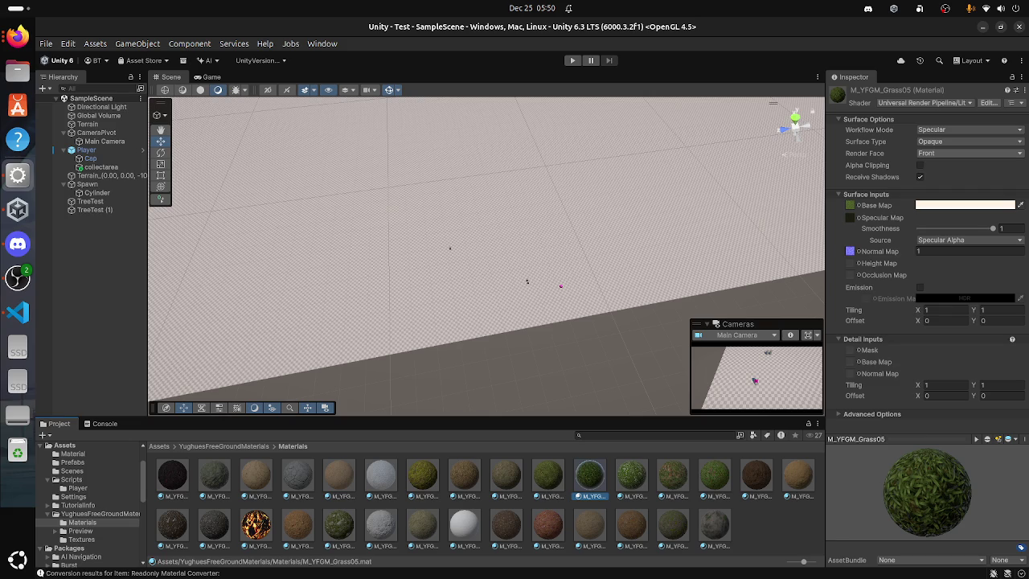
left_click(925, 102)
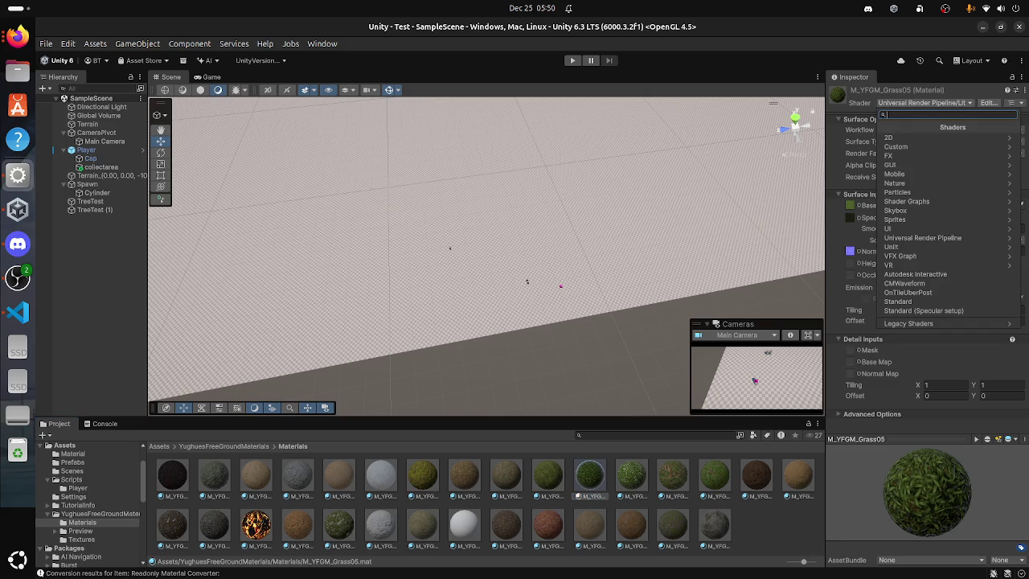
key("Escape")
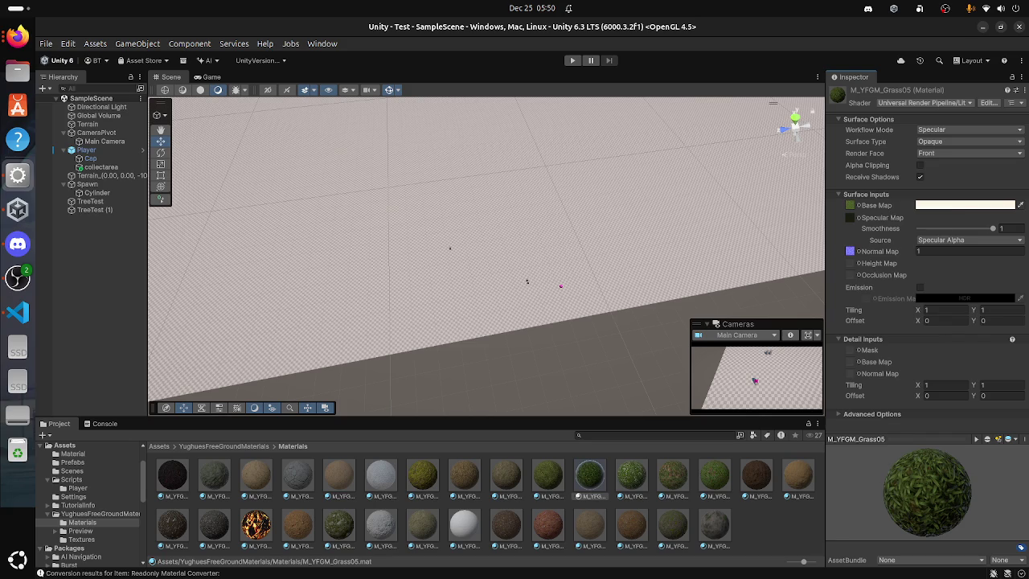
left_click(925, 103)
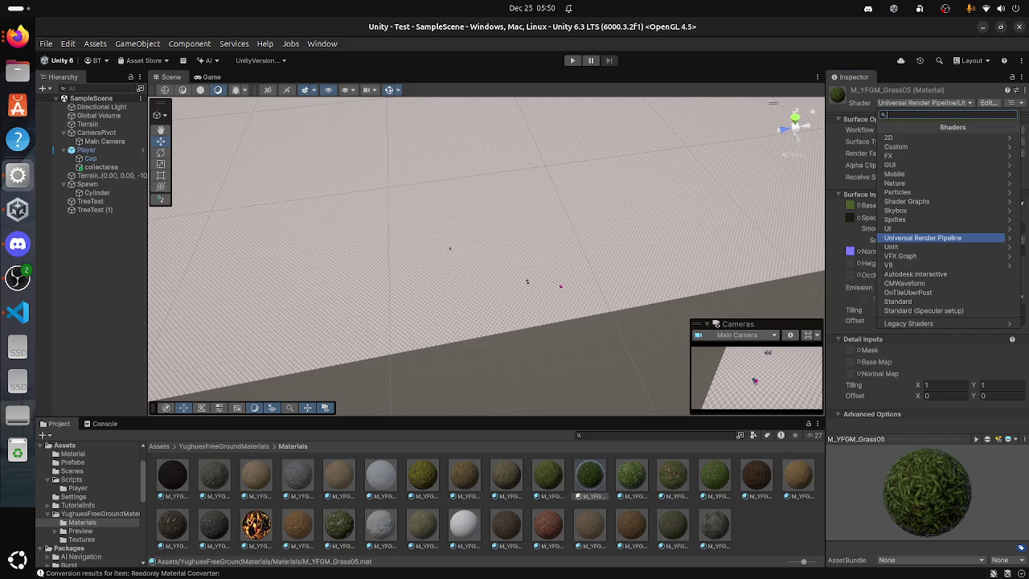
left_click(923, 238)
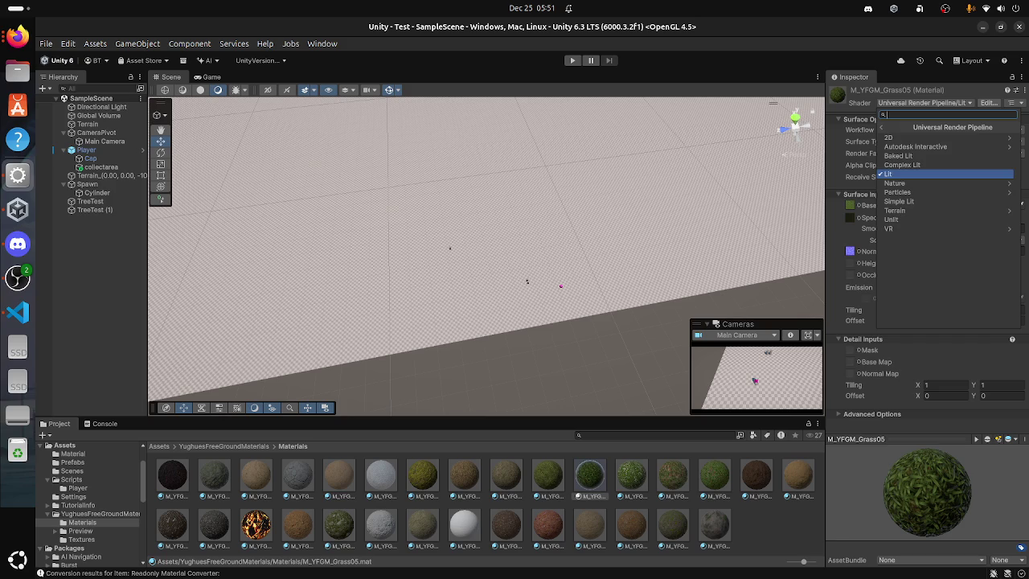
left_click(894, 210)
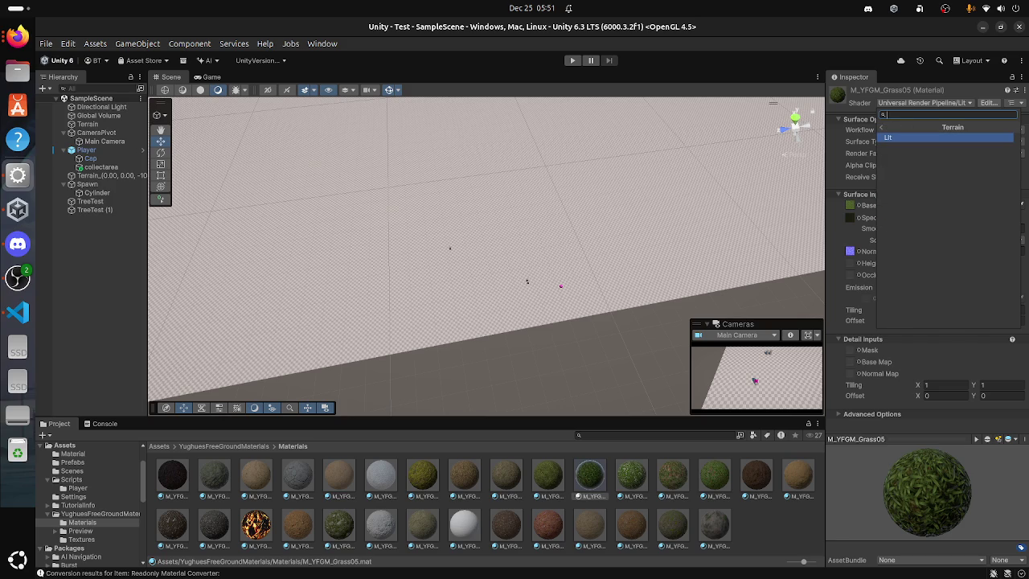
key("Return")
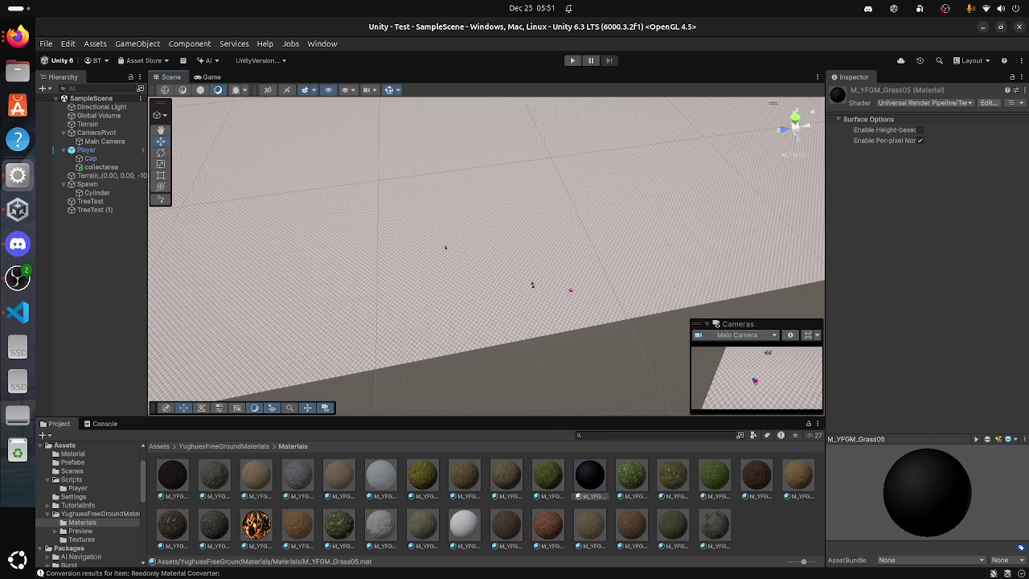
Step: Select all scene objects from the Hierarchy menu, clear the selection, then reselect with Ctrl+A
right_click(534, 259)
key("Escape")
right_click(116, 169)
left_click(145, 276)
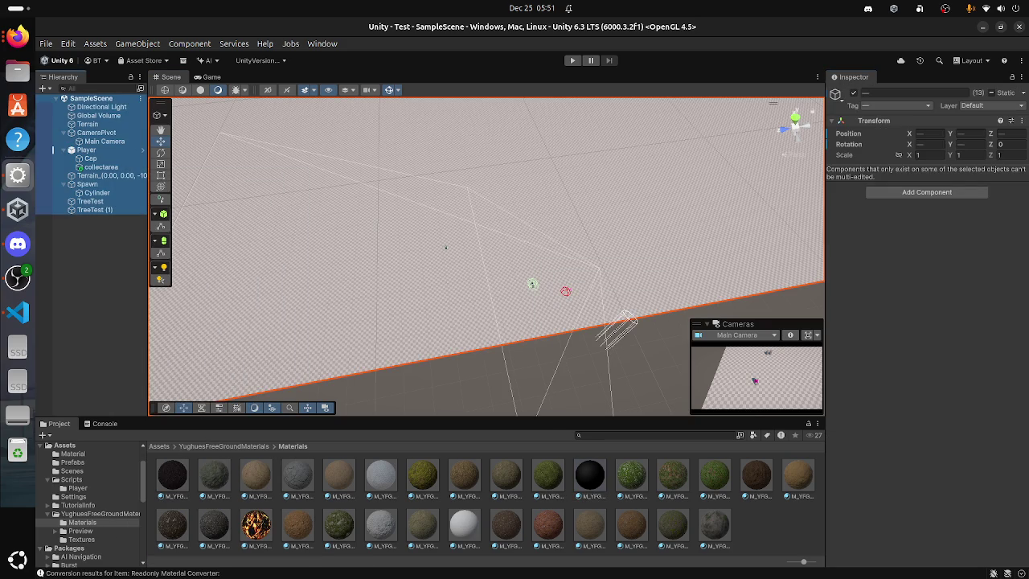
key("ctrl+shift+a")
key("ctrl+a")
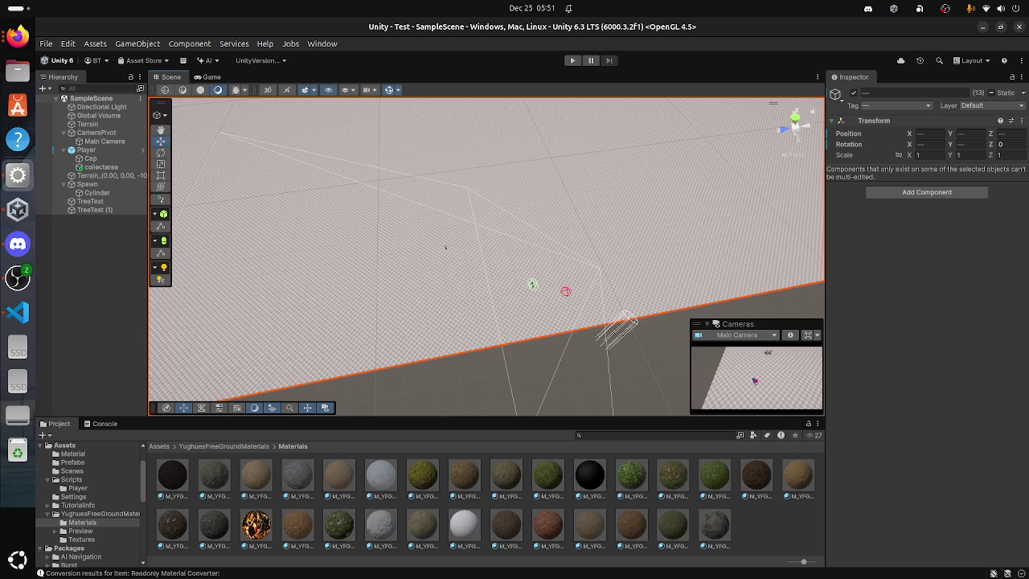
Step: Compare the grass materials and set M_YFGM_Grass05 back to Universal Render Pipeline/Lit
left_click(590, 474)
left_click(631, 474)
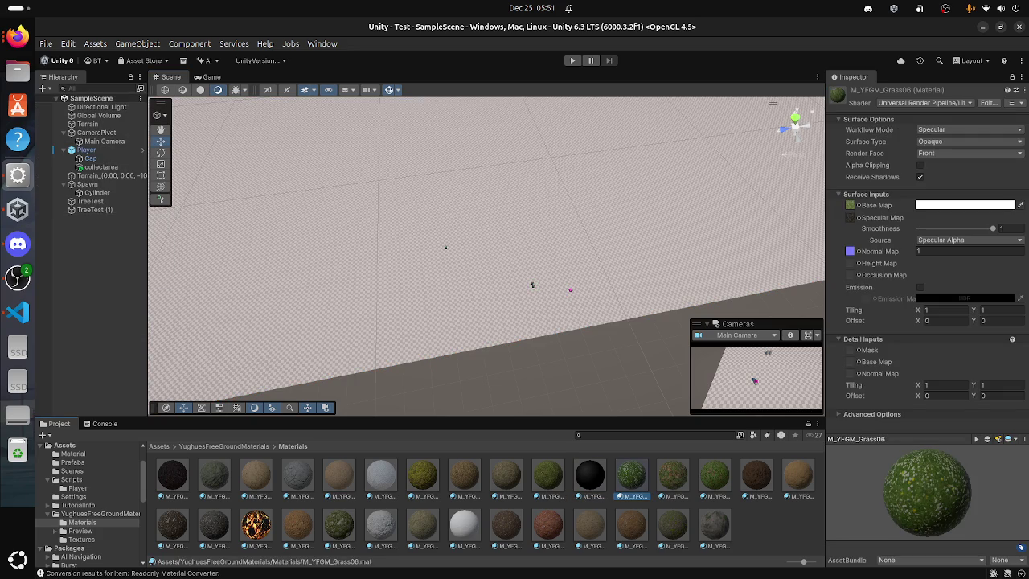
left_click(673, 474)
left_click(590, 474)
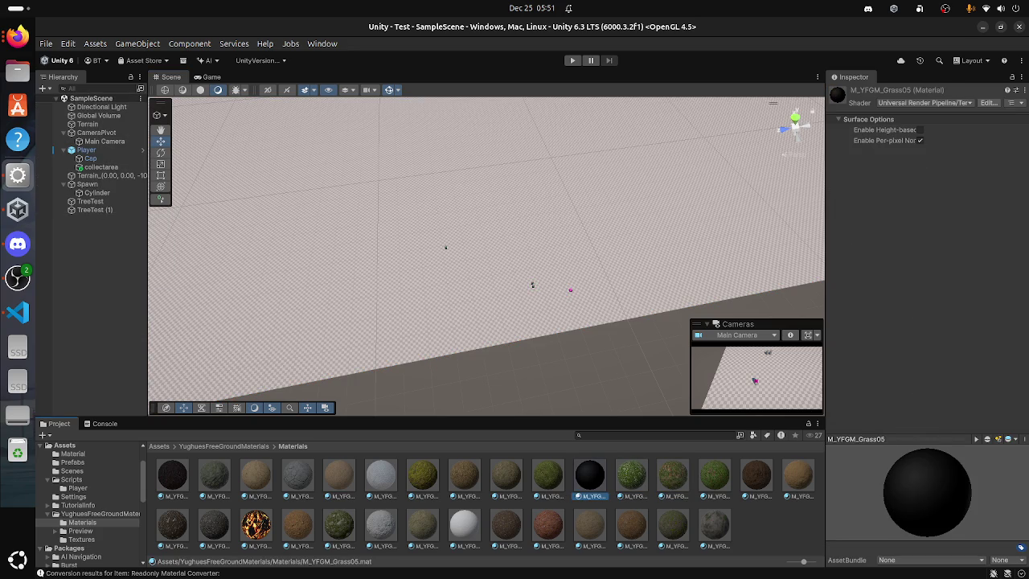
left_click(924, 103)
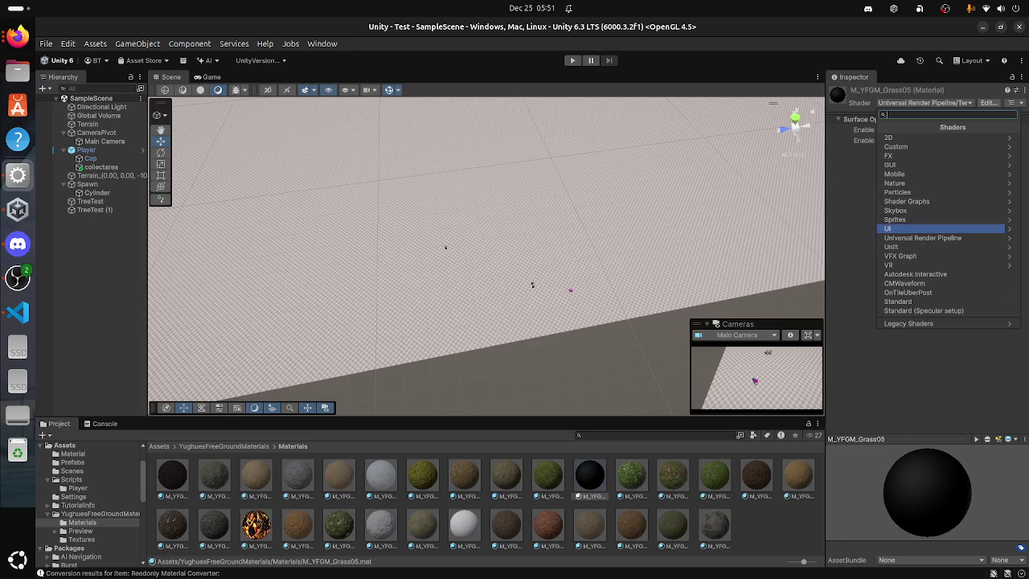
left_click(924, 174)
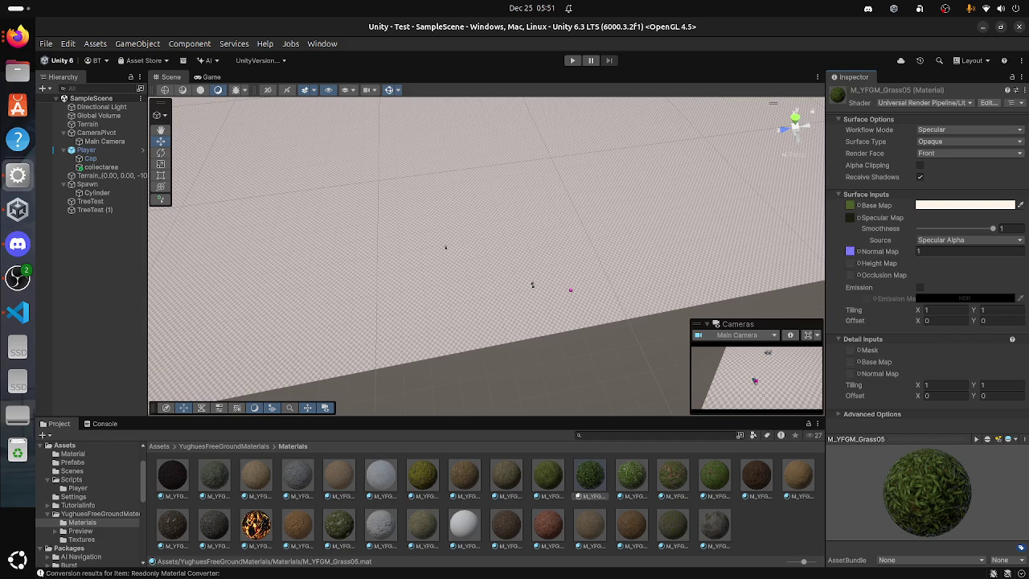
Step: Show the Yughues Textures folder and select Terrain to view its Paint Texture settings
left_click(81, 539)
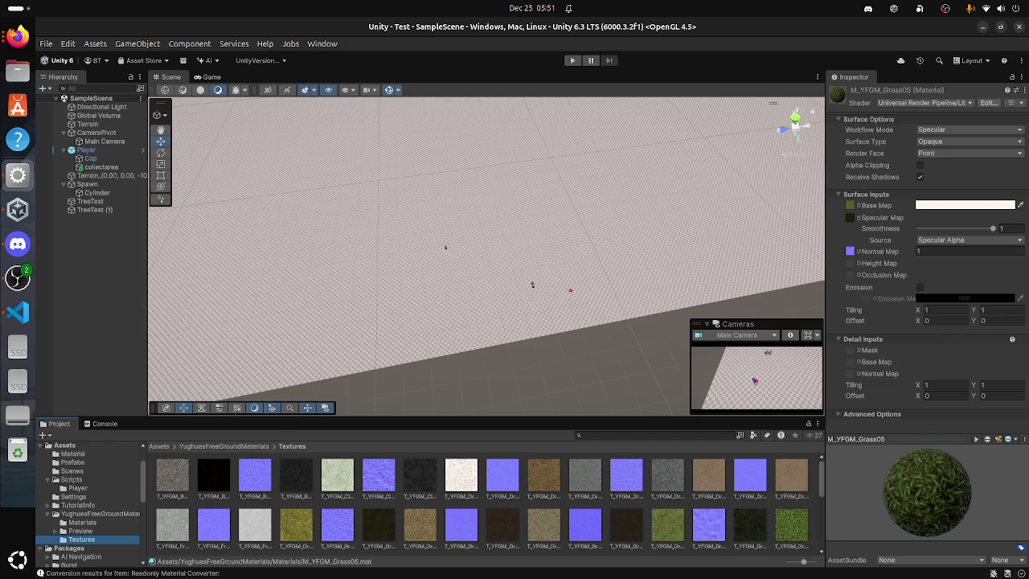
scroll(482, 499, "down", 2)
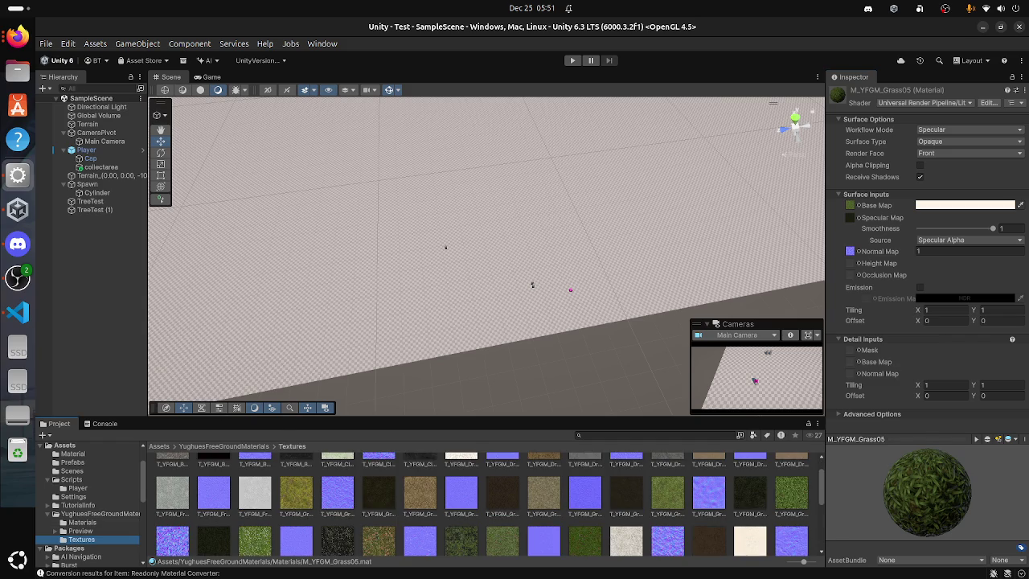
scroll(792, 491, "up", 2)
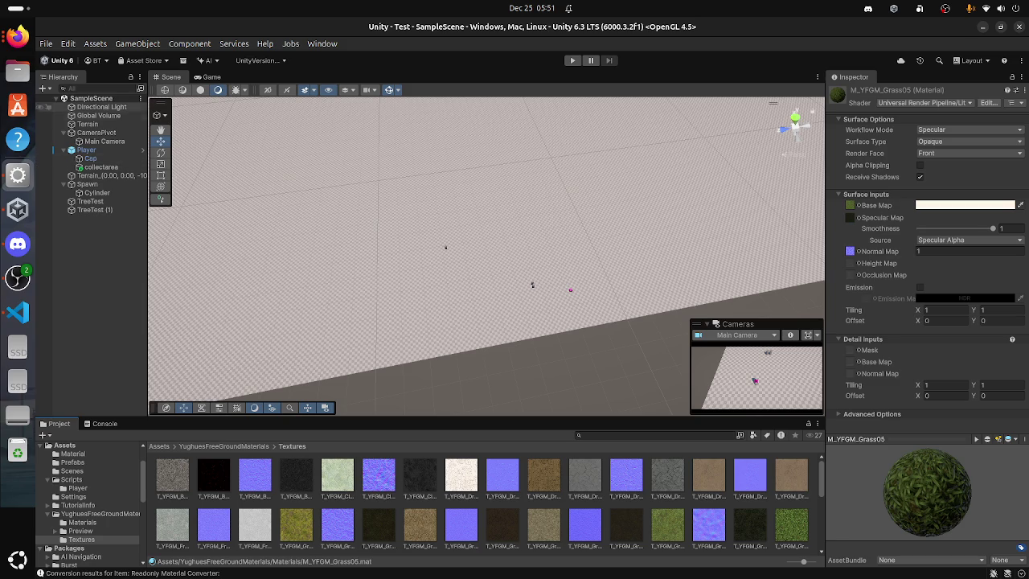
left_click(87, 124)
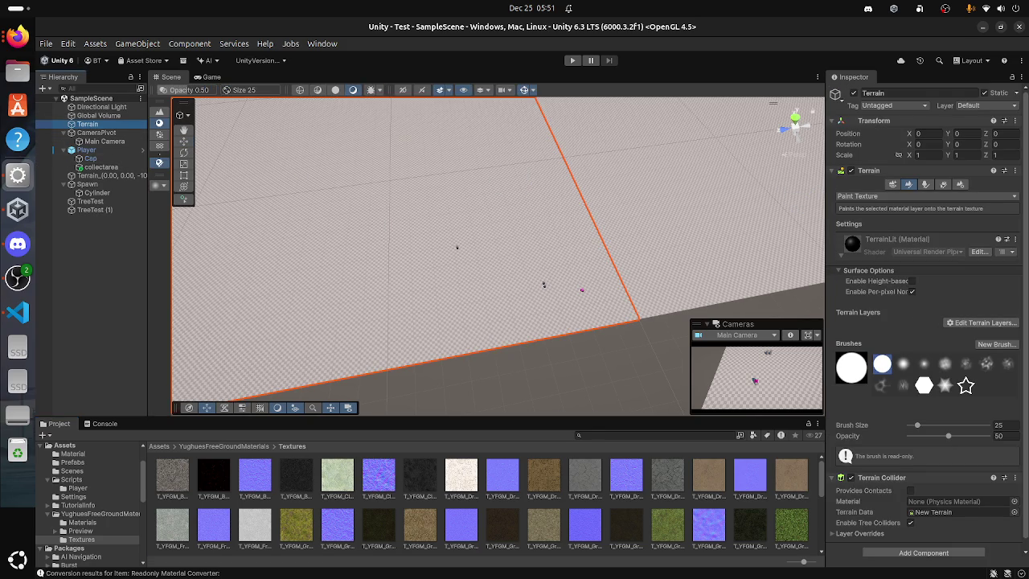
Step: Show the Create Neighbor Terrains options, expand collider Layer Overrides, and cancel an Add Component search for 'te'
left_click(893, 184)
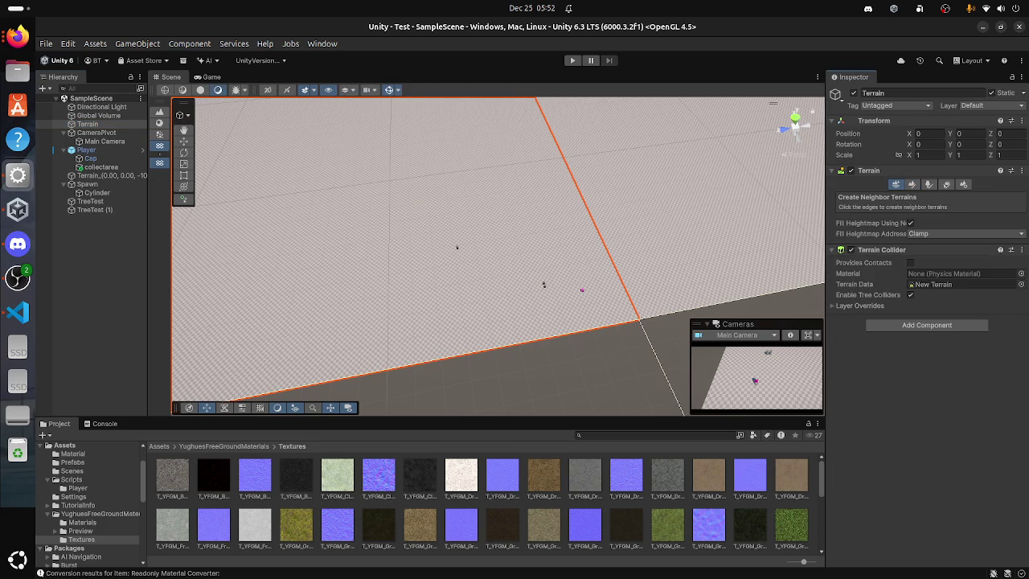
left_click(858, 305)
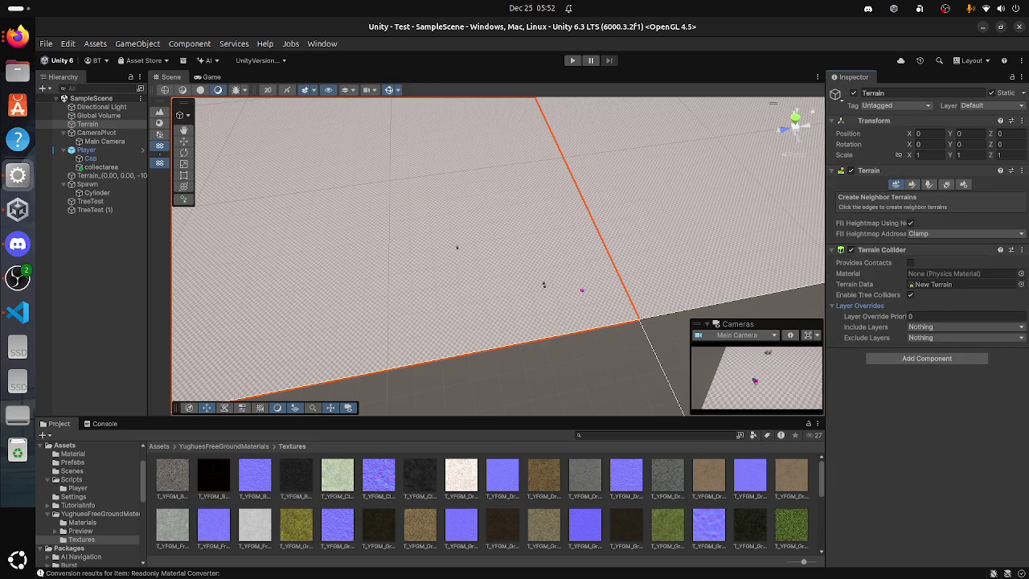
left_click(926, 358)
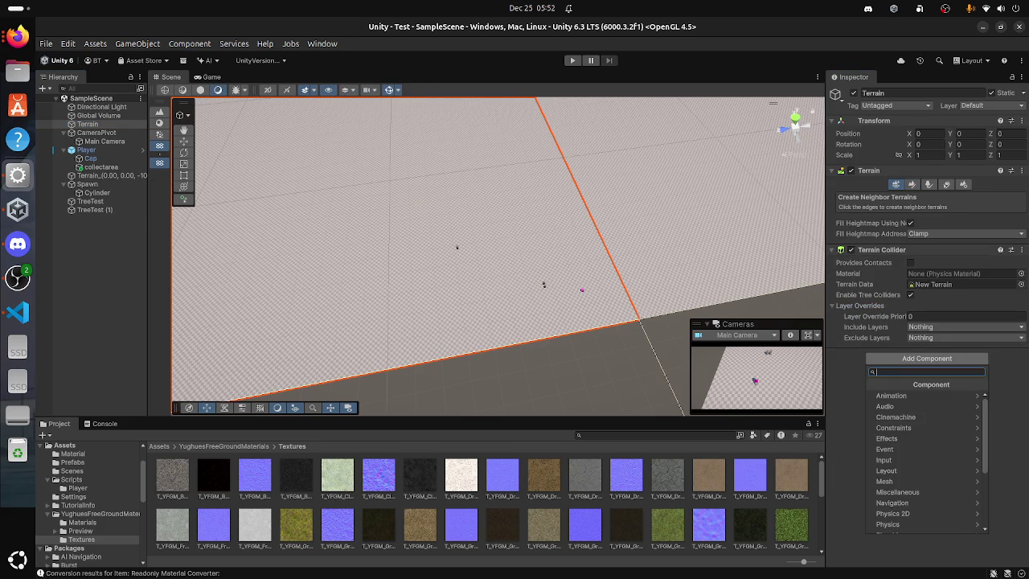
type("te")
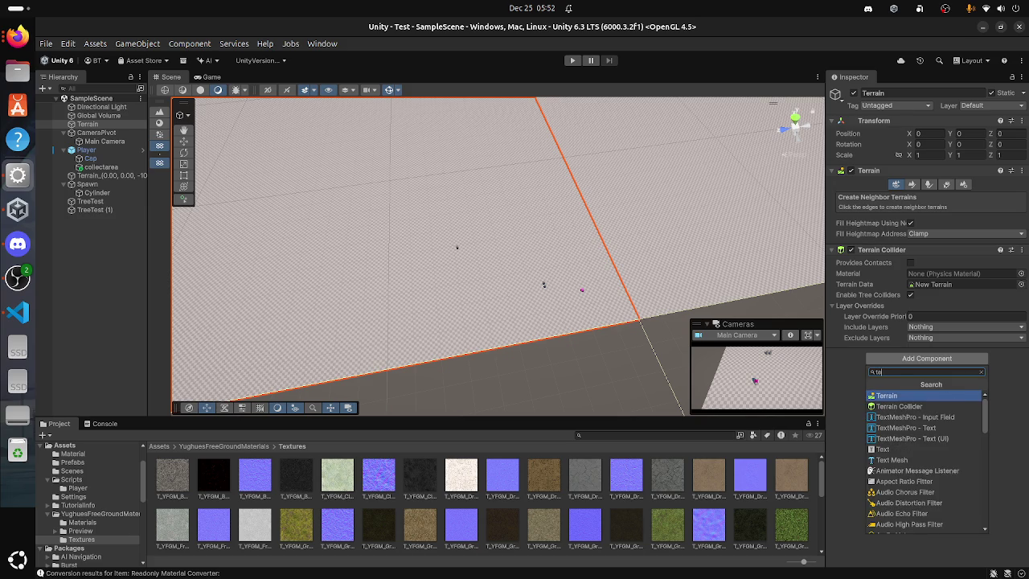
key("BackSpace")
key("BackSpace")
key("Escape")
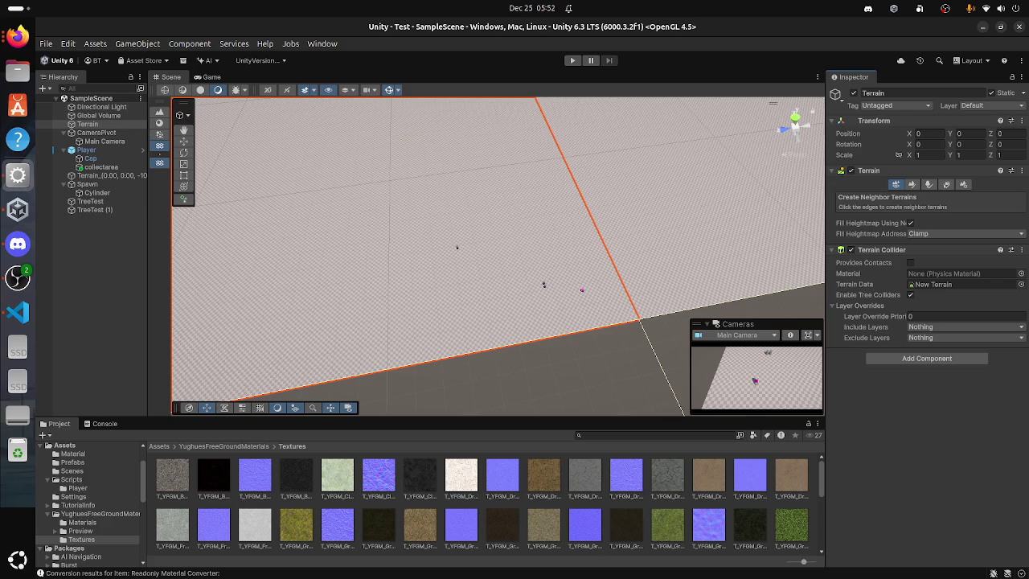
left_click(945, 184)
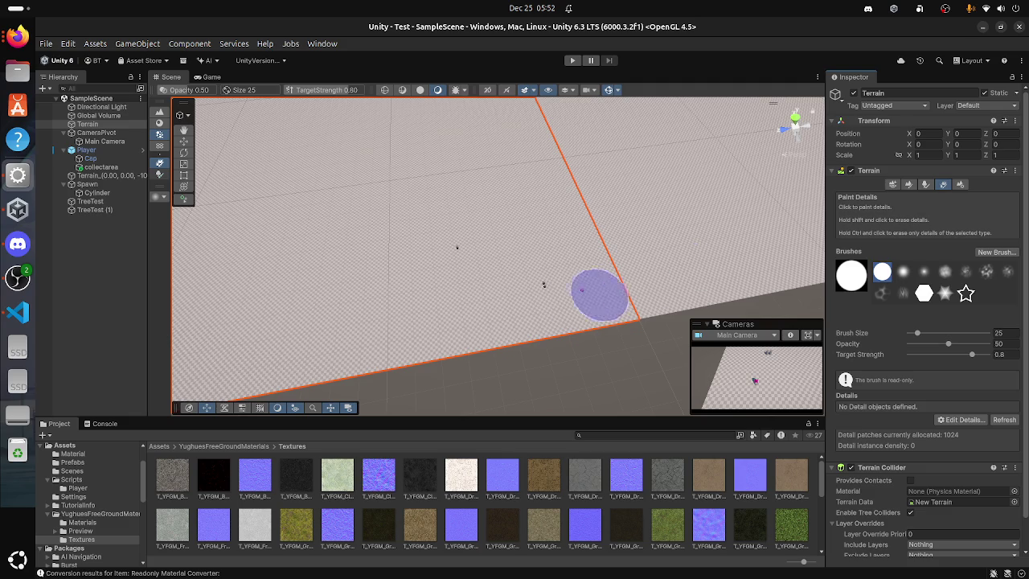
scroll(531, 298, "up", 5)
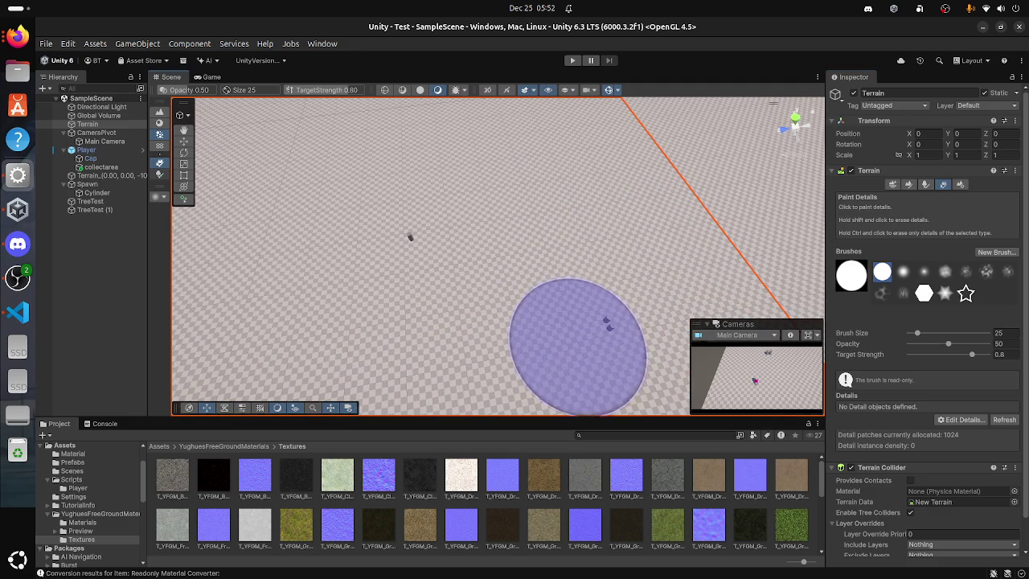
scroll(795, 225, "down", 2)
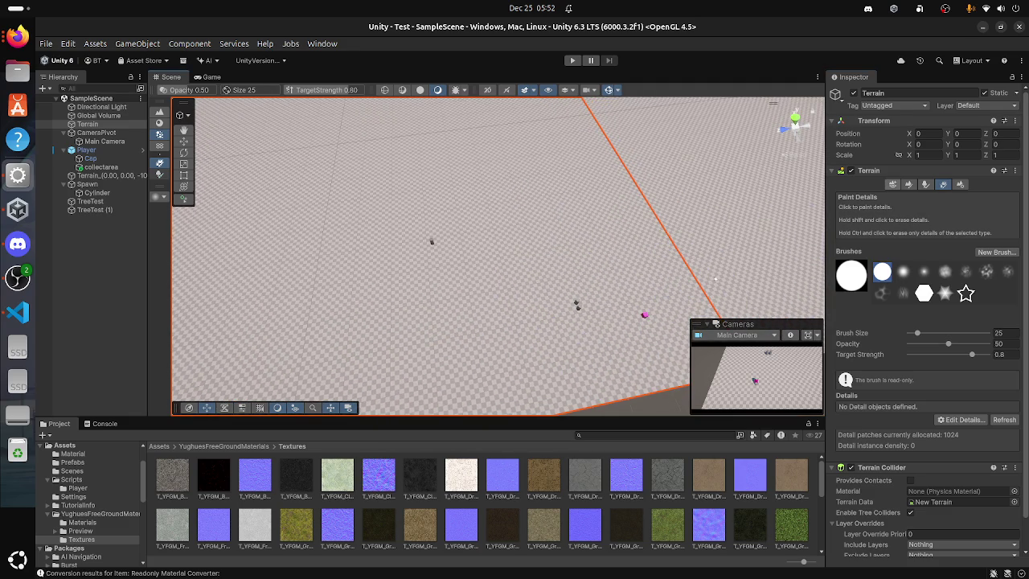
left_click(894, 185)
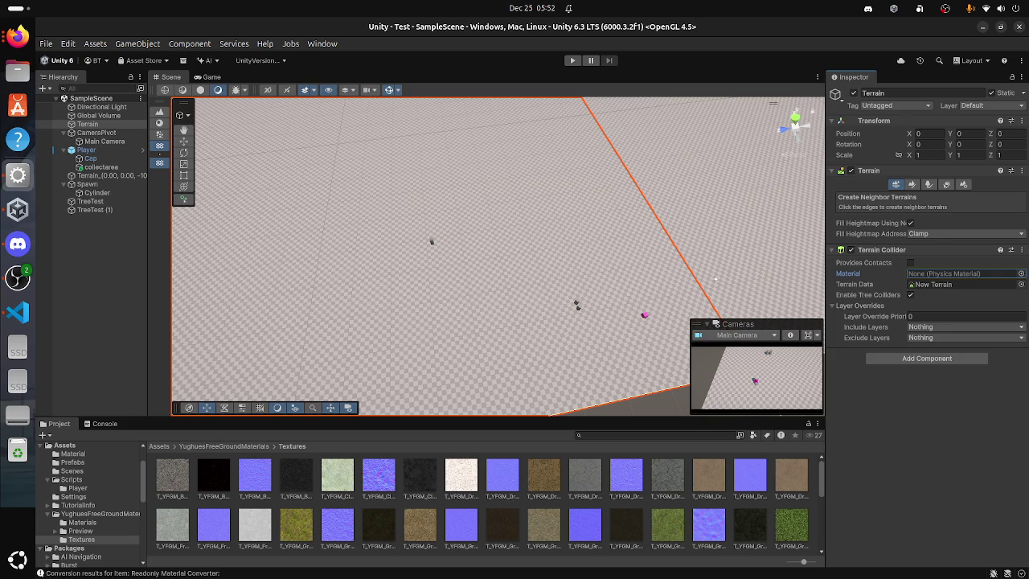
left_click(82, 522)
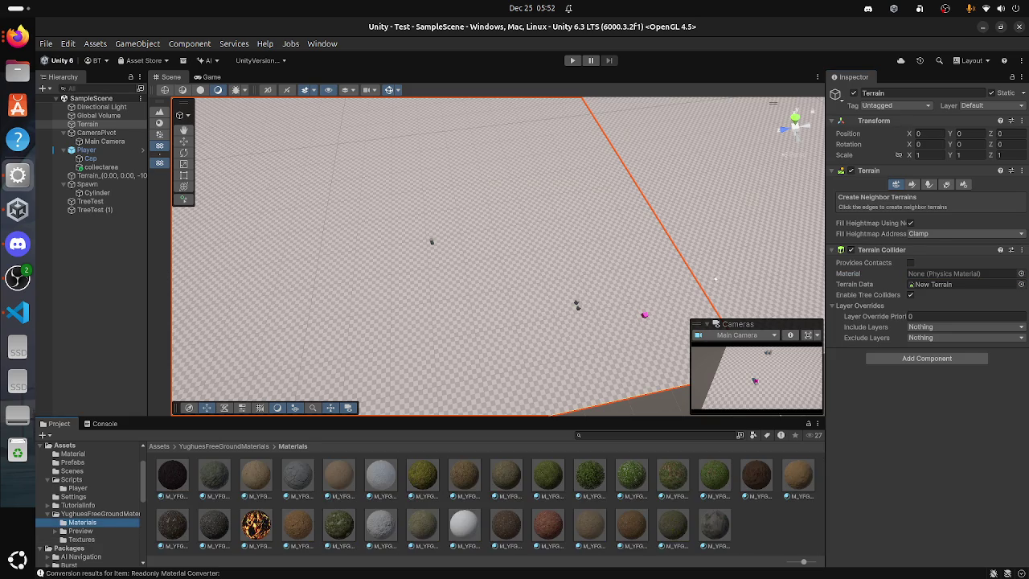
Step: Select Terrain_(0.00, 0.00, -1000.00), browse its collider material without choosing, and switch to Raise or Lower Terrain
left_click(590, 476)
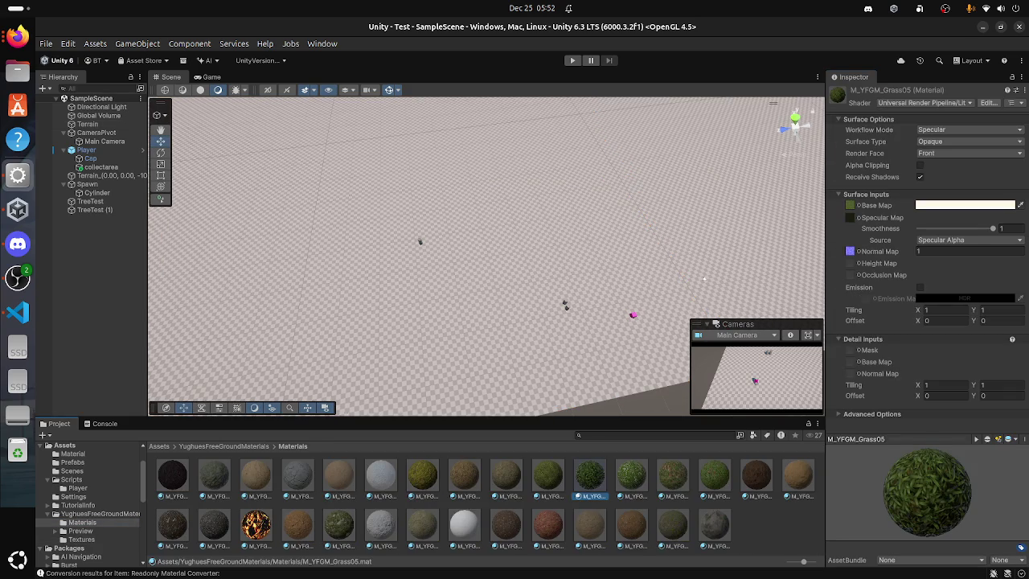
left_click(109, 175)
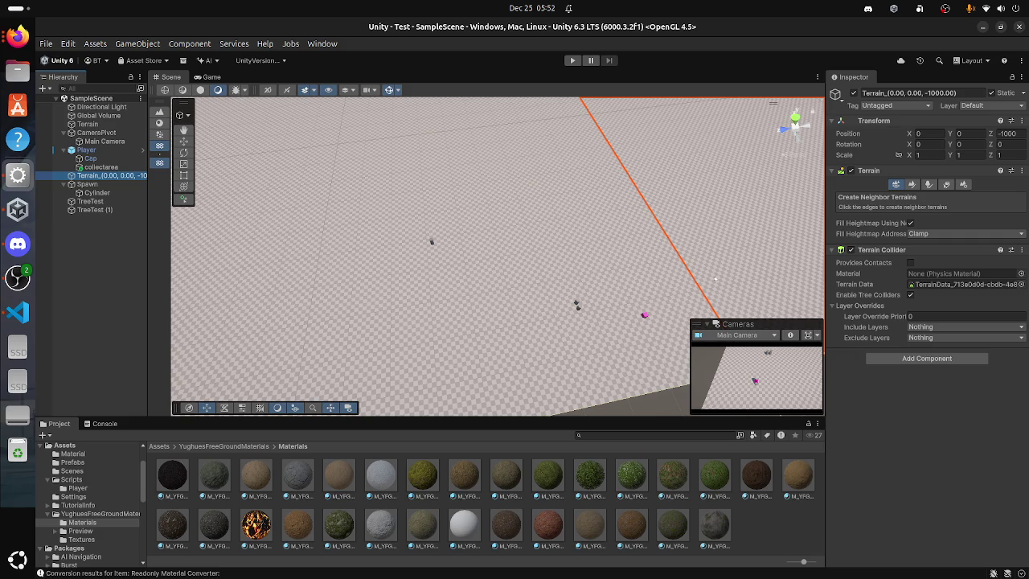
left_click(773, 438)
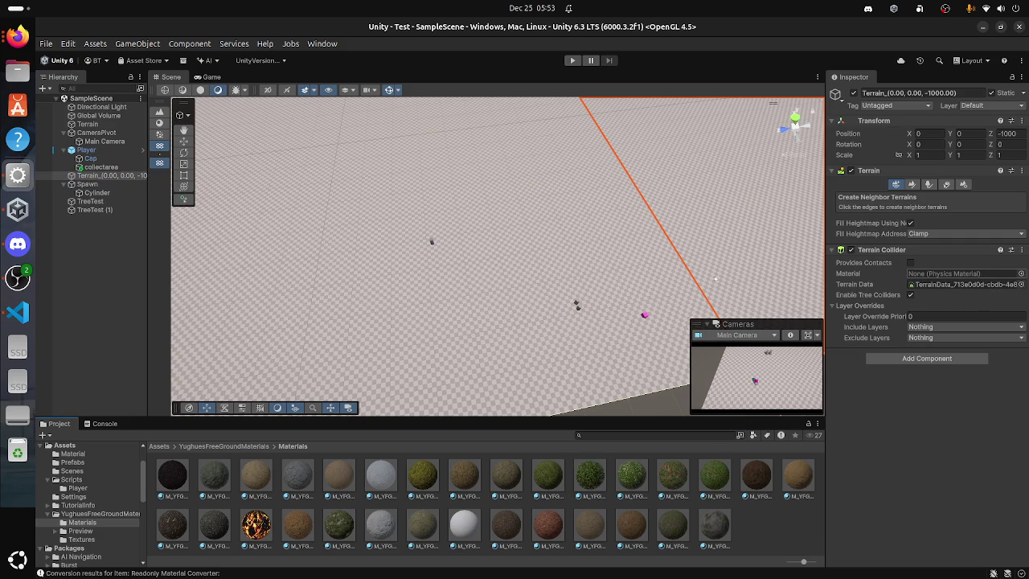
left_click(1021, 273)
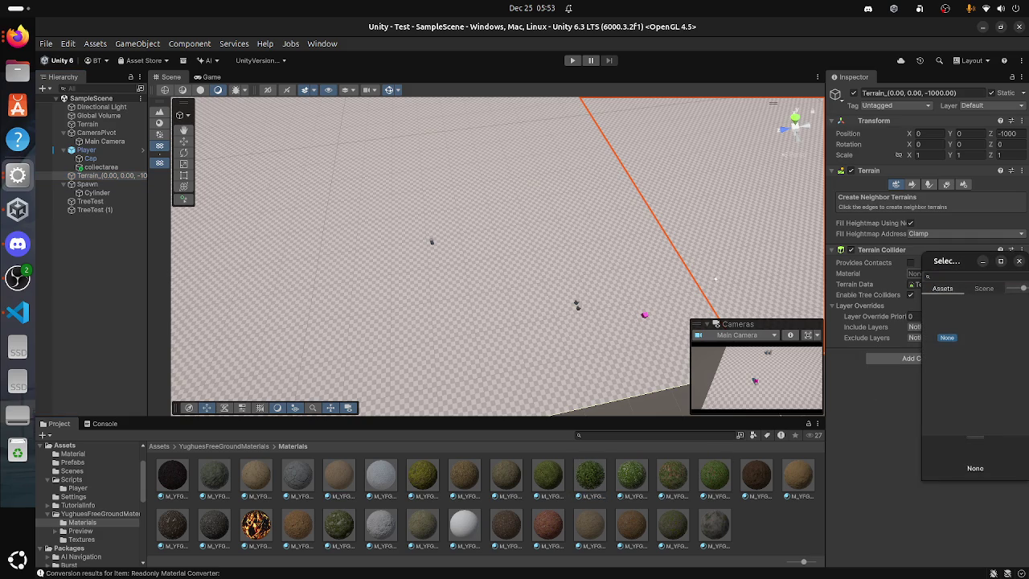
left_click(1019, 260)
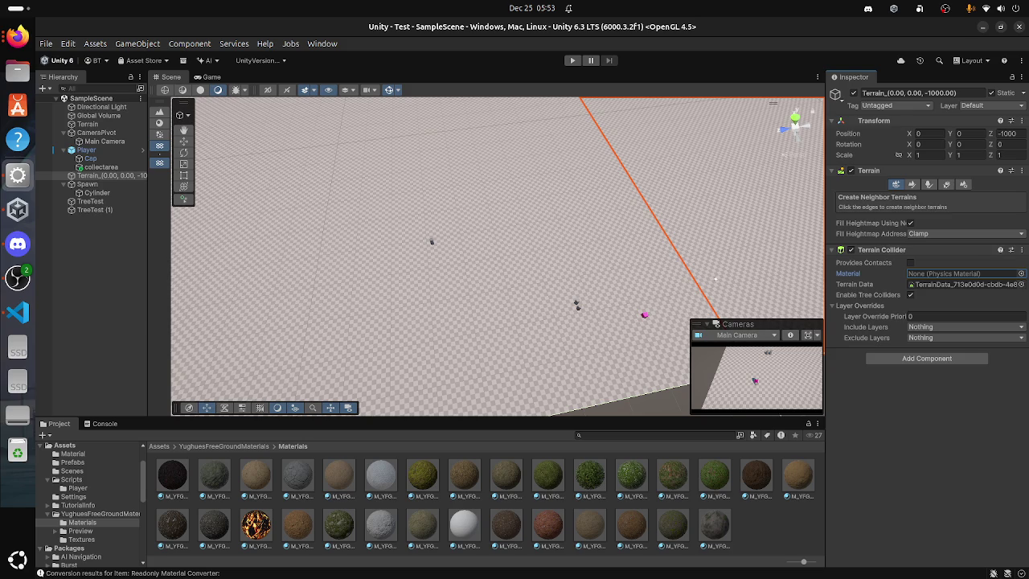
left_click(160, 113)
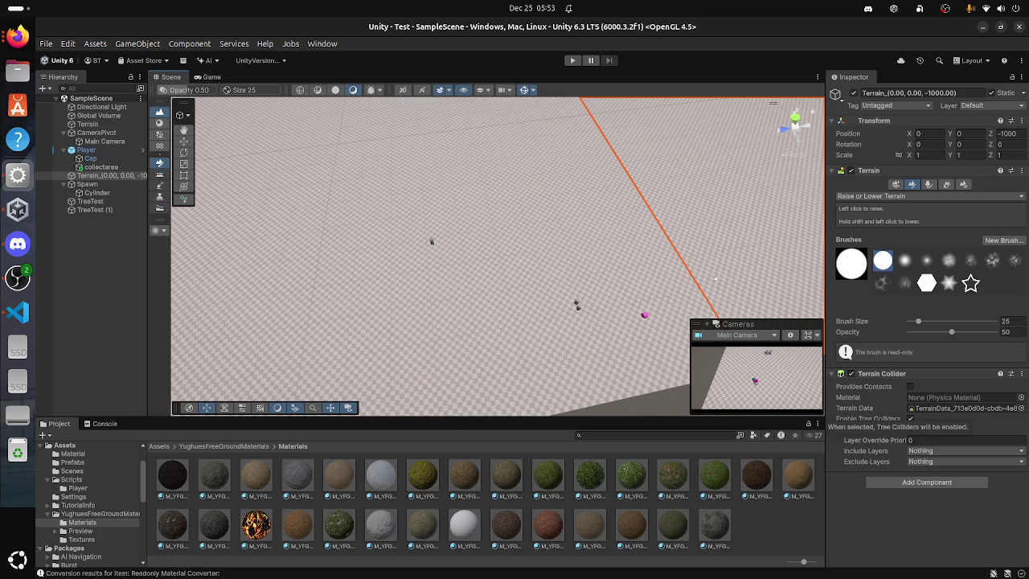
Step: On the Z -1000 terrain, cancel an Add Component search for 'terr' and show Create Neighbor Terrains
left_click(926, 482)
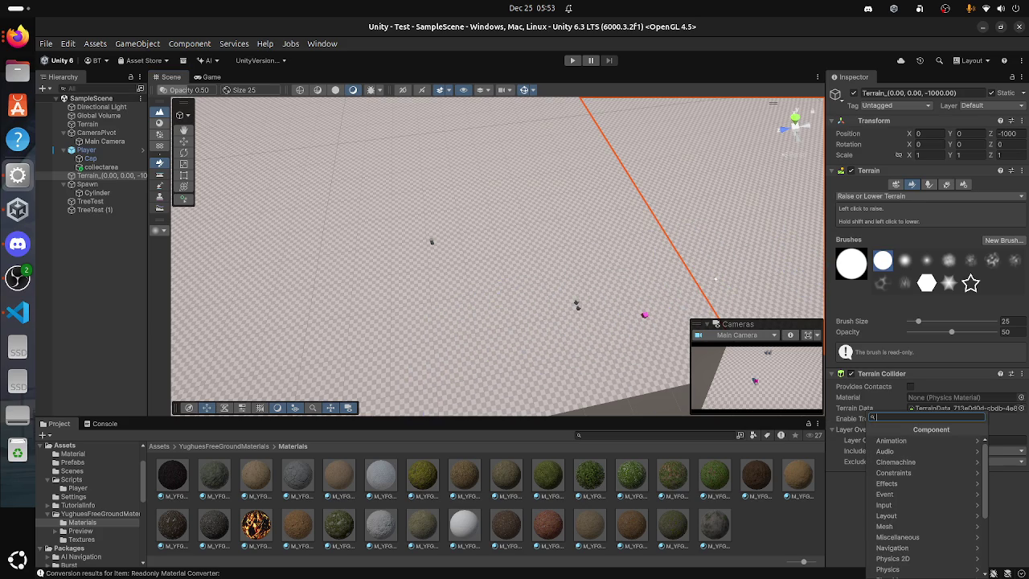
type("terr")
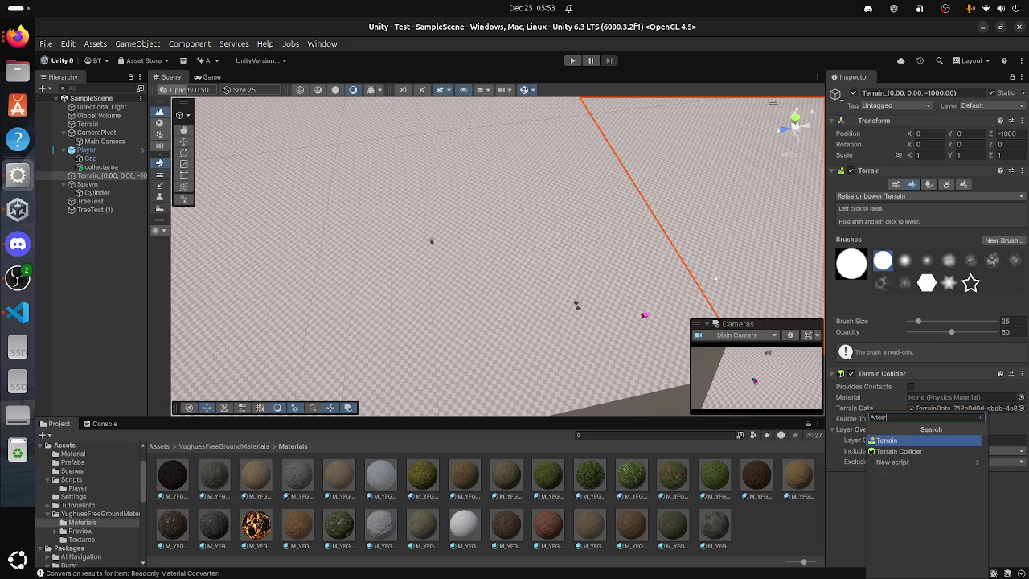
key("Down")
key("Down")
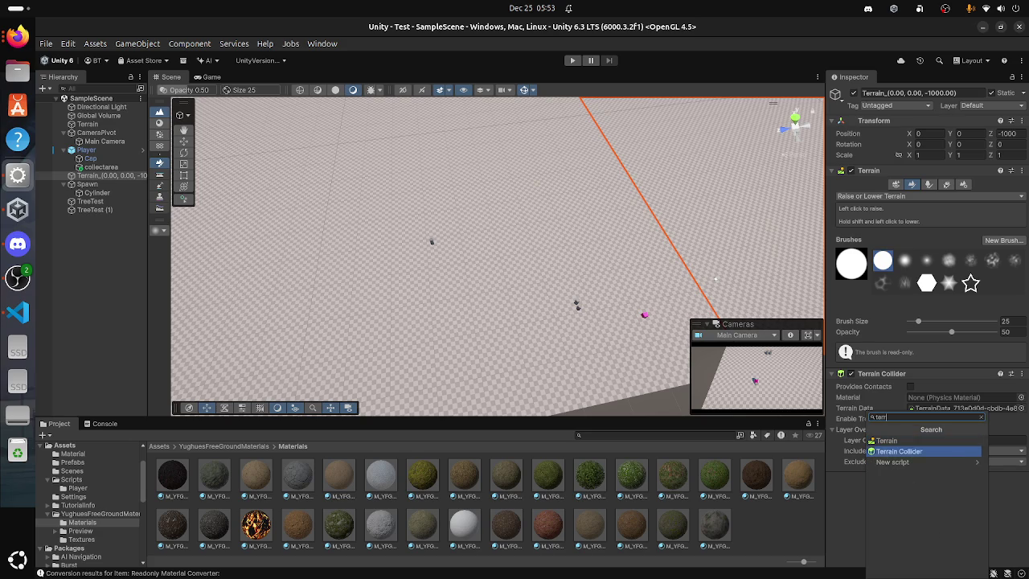
key("Escape")
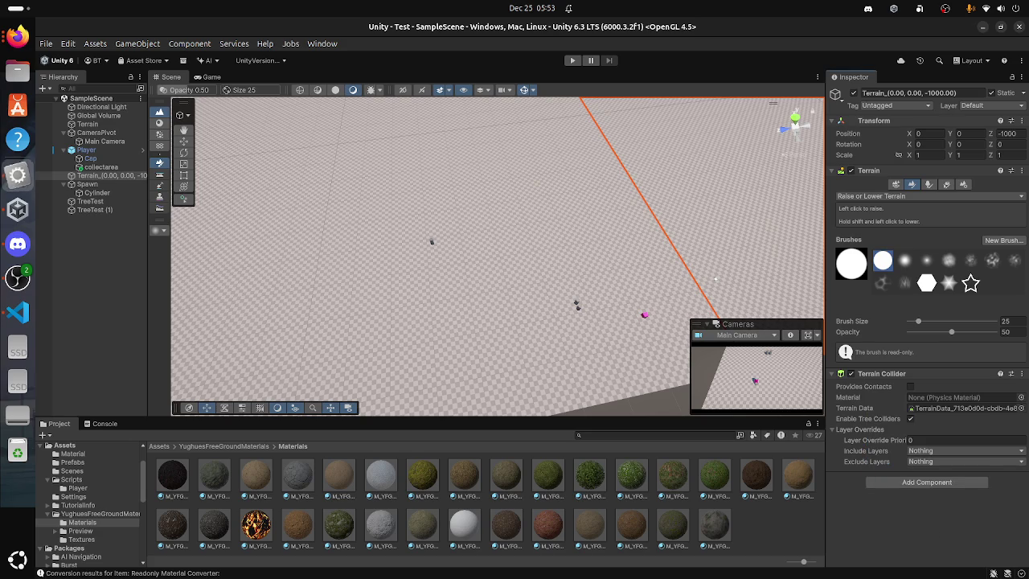
left_click(895, 184)
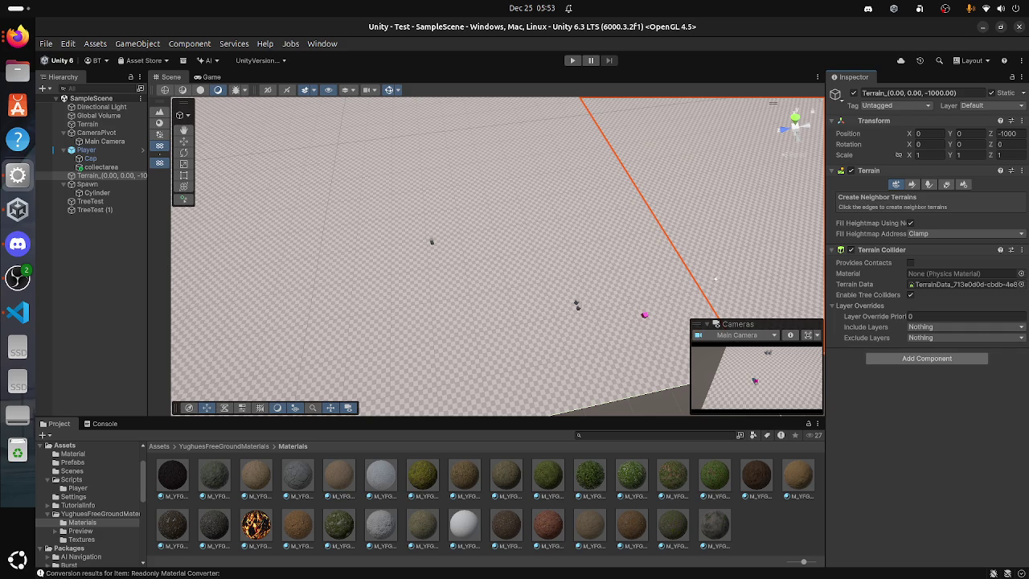
Step: Try Paint Trees, Paint Details, Terrain Settings and Raise or Lower on the main Terrain, ending on Paint Texture
left_click(929, 184)
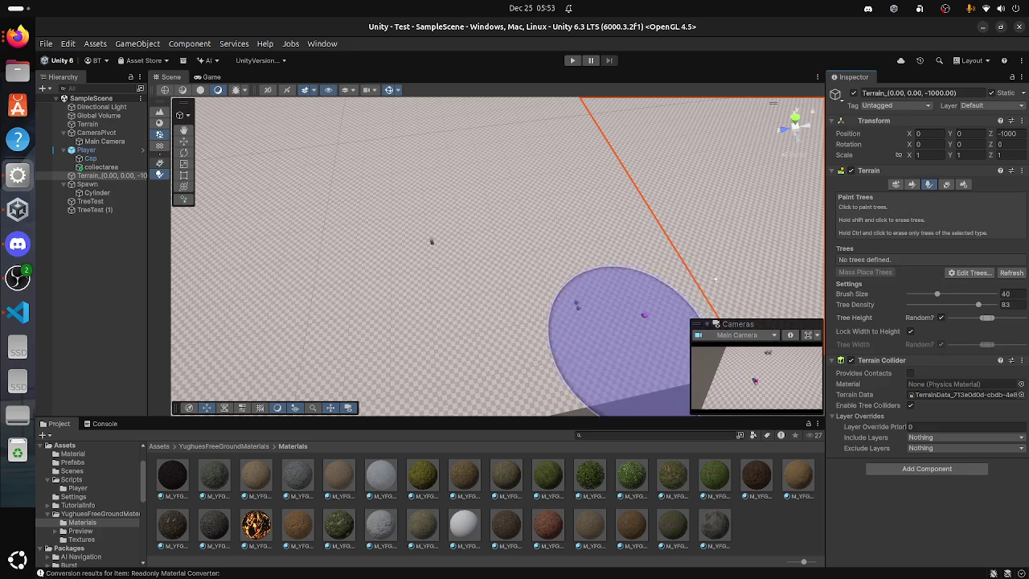
left_click(504, 372)
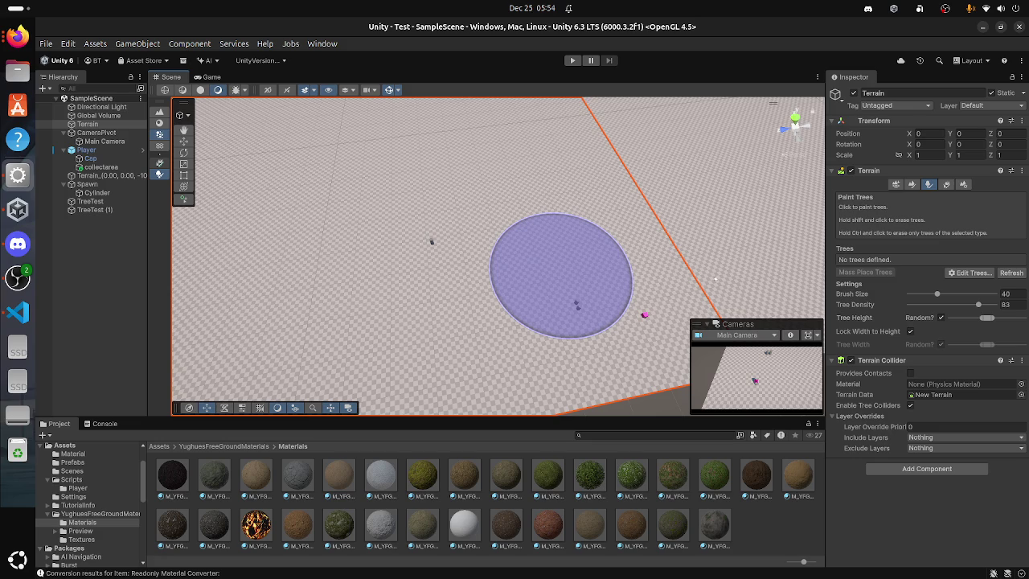
left_click(945, 184)
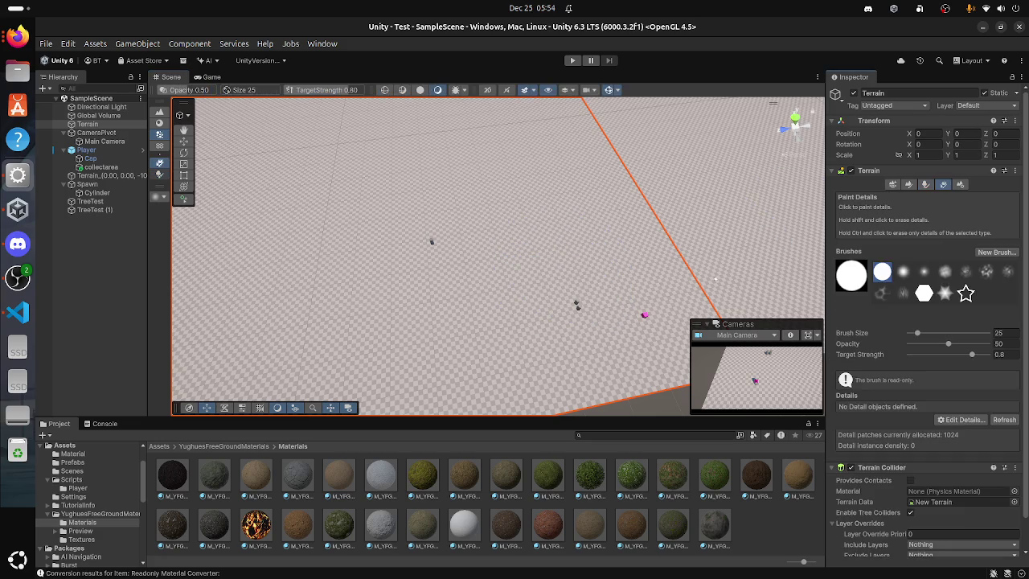
left_click(960, 184)
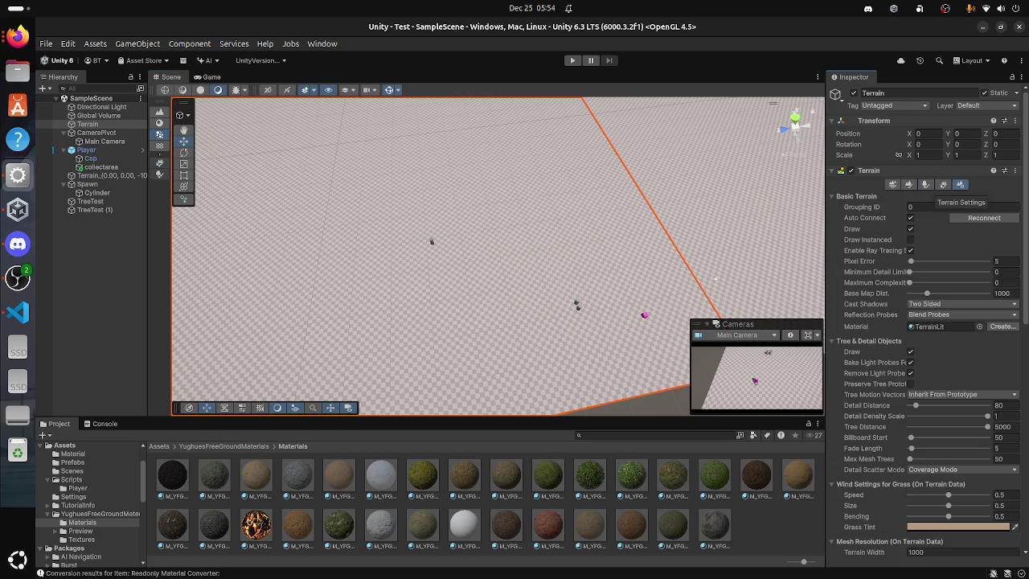
left_click(909, 184)
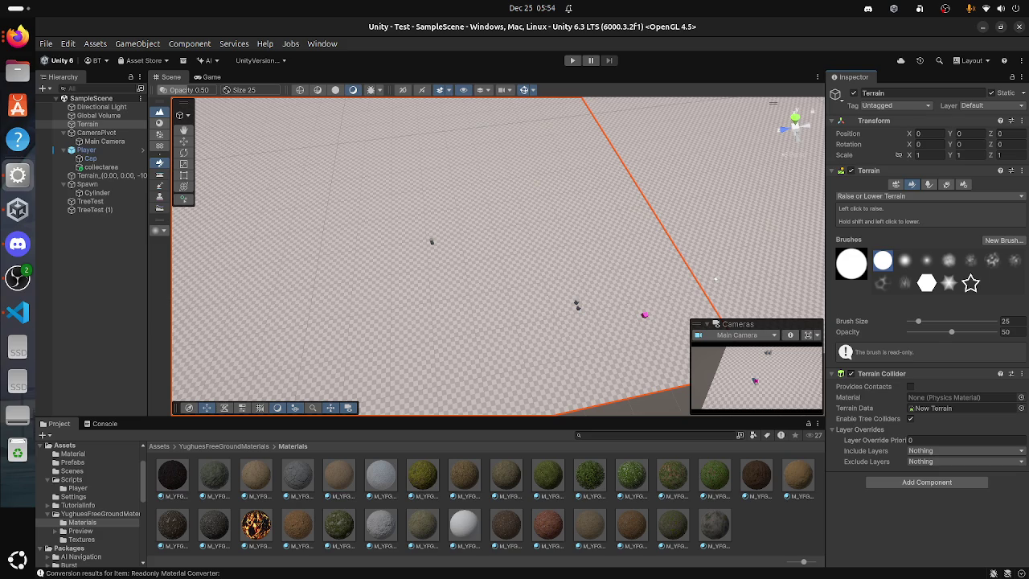
left_click(884, 196)
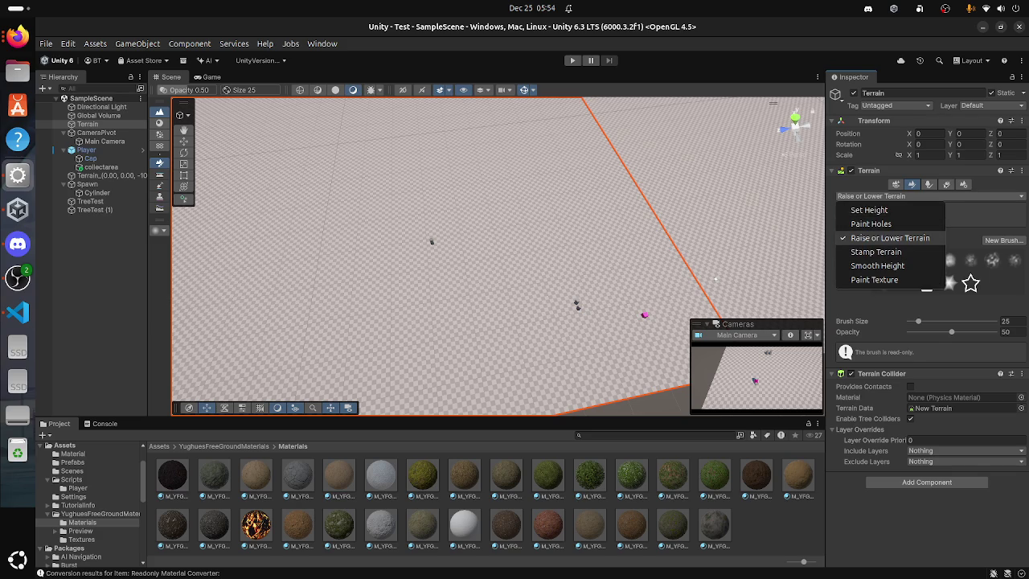
left_click(874, 278)
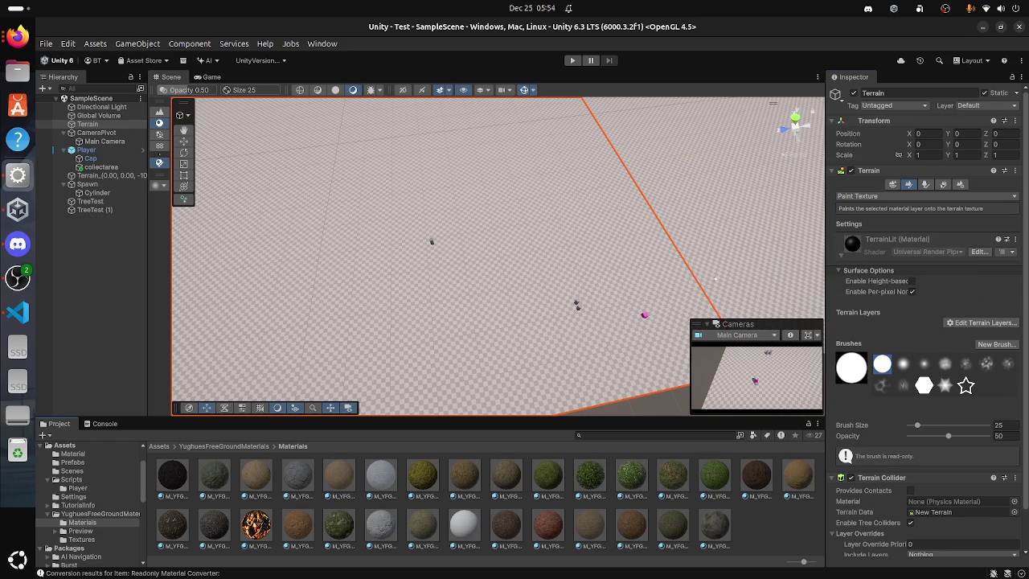
Step: Open the ground-material Textures folder, inspect T_YFGM_Grass05_d, and drag it toward the Terrain
left_click(81, 538)
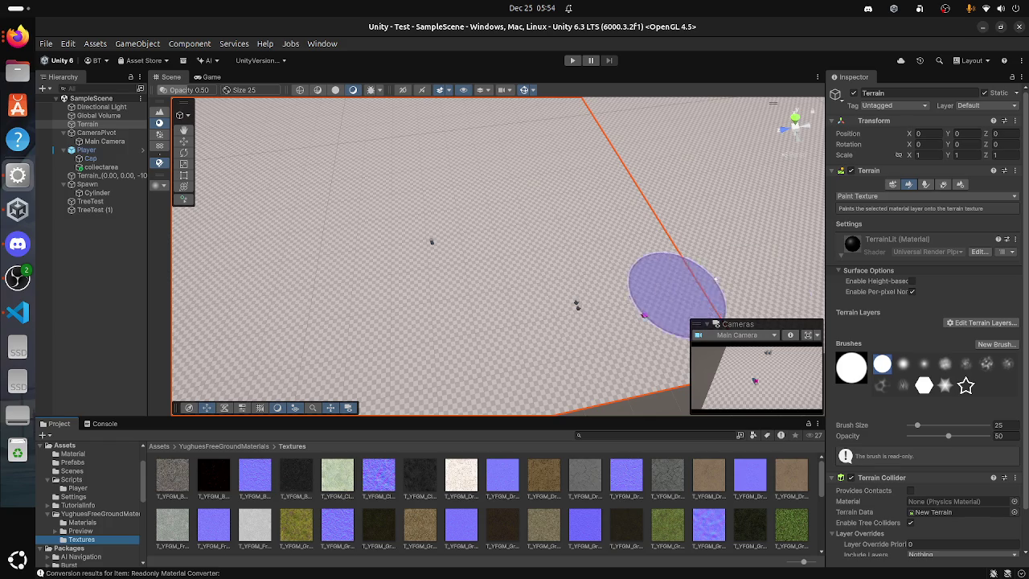
left_click(792, 524)
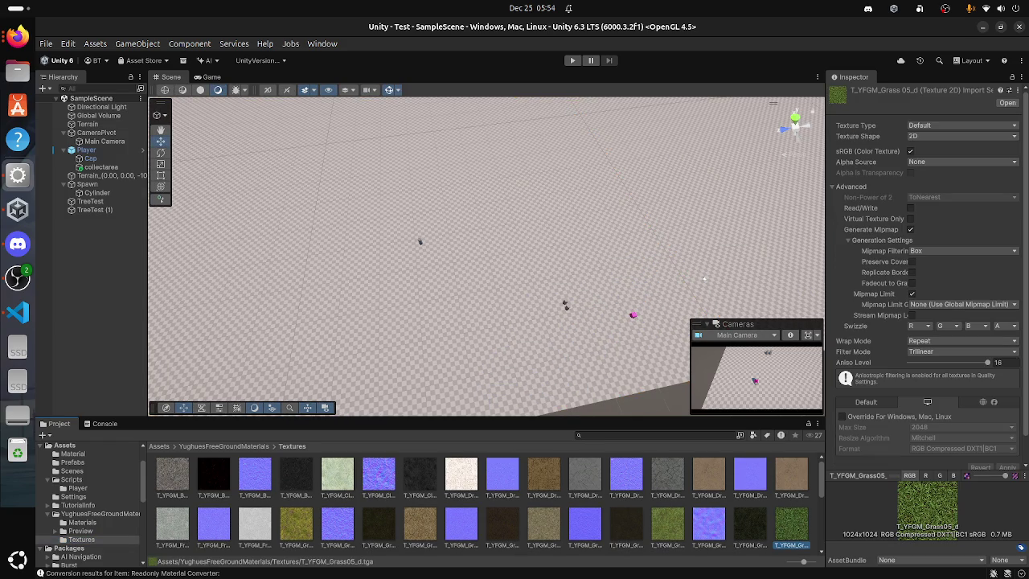
left_click(50, 124)
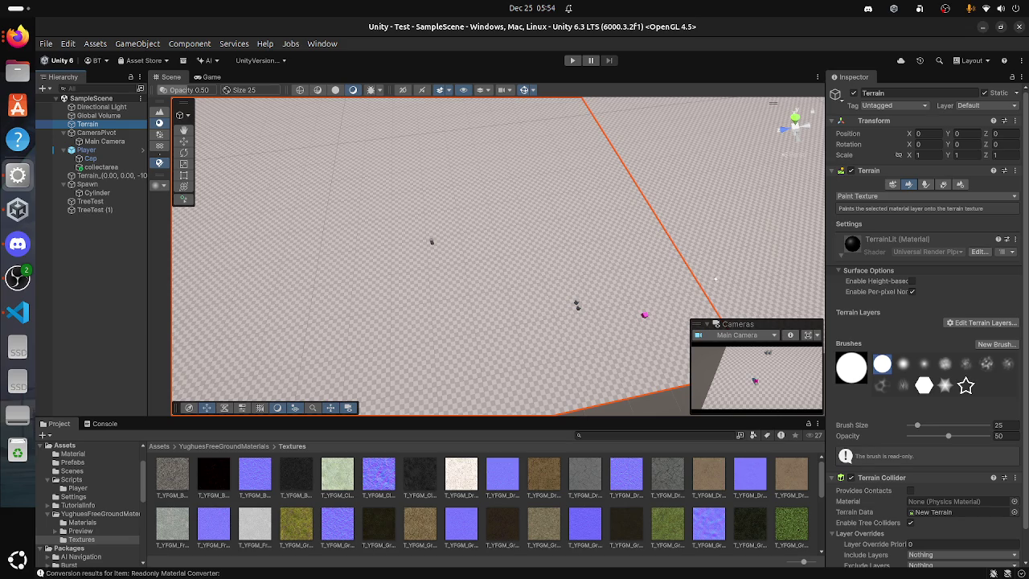
scroll(491, 504, "down", 1)
scroll(490, 504, "up", 1)
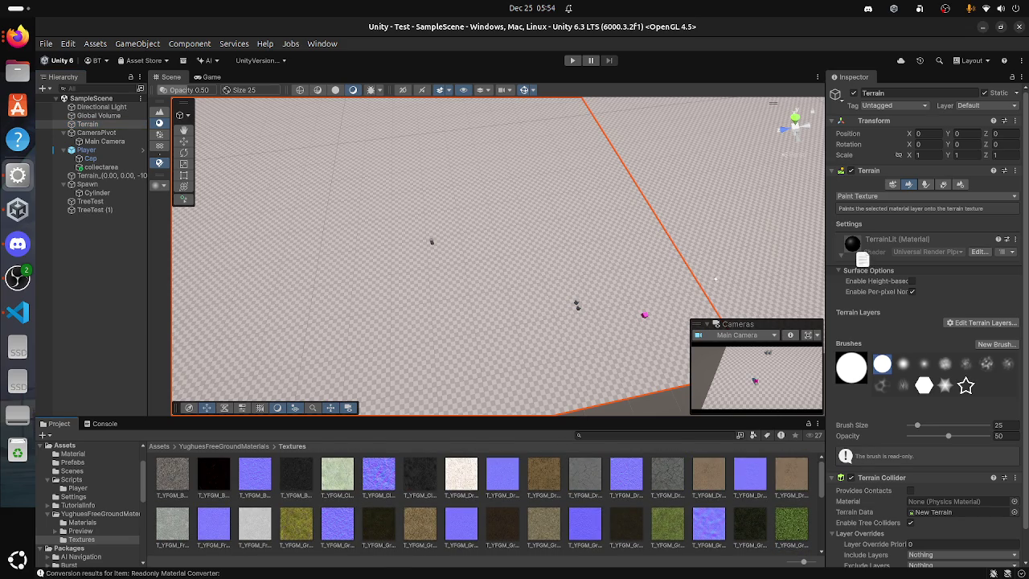
left_click_drag(793, 524, 786, 528)
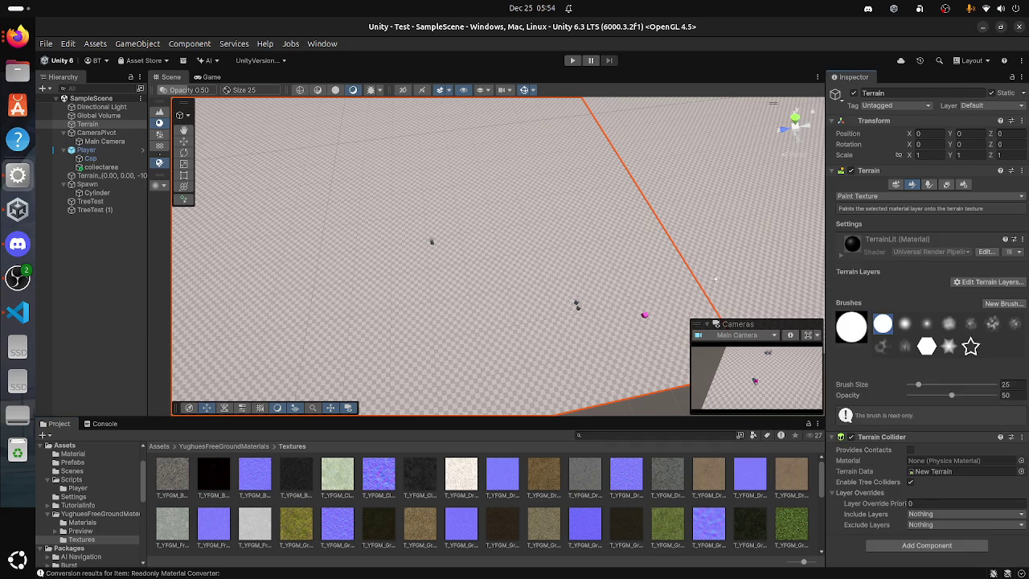
Step: View the TerrainLit shader source in VS Code, close it, and return to Unity
left_click(979, 252)
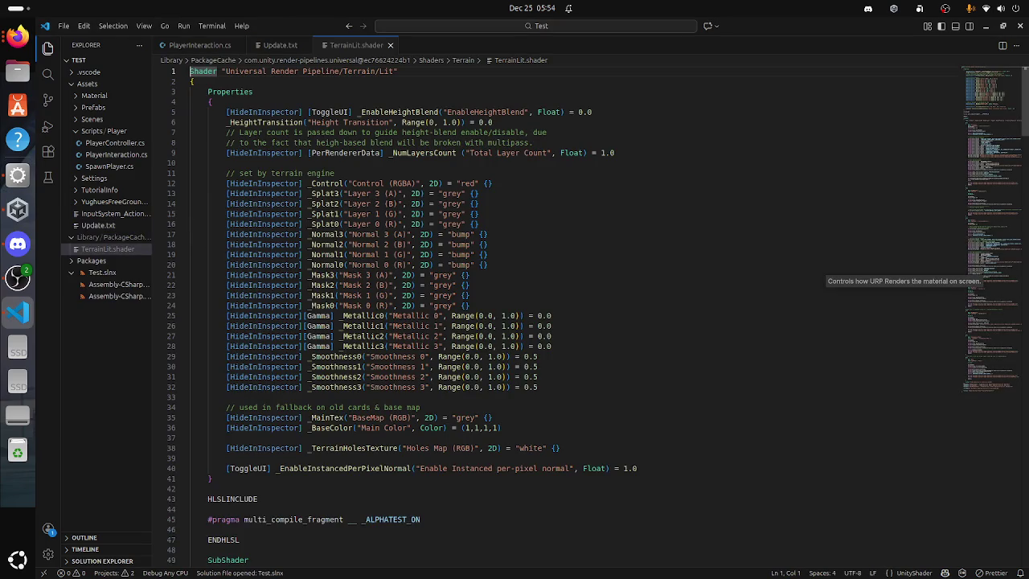
left_click(563, 265)
scroll(563, 322, "down", 5)
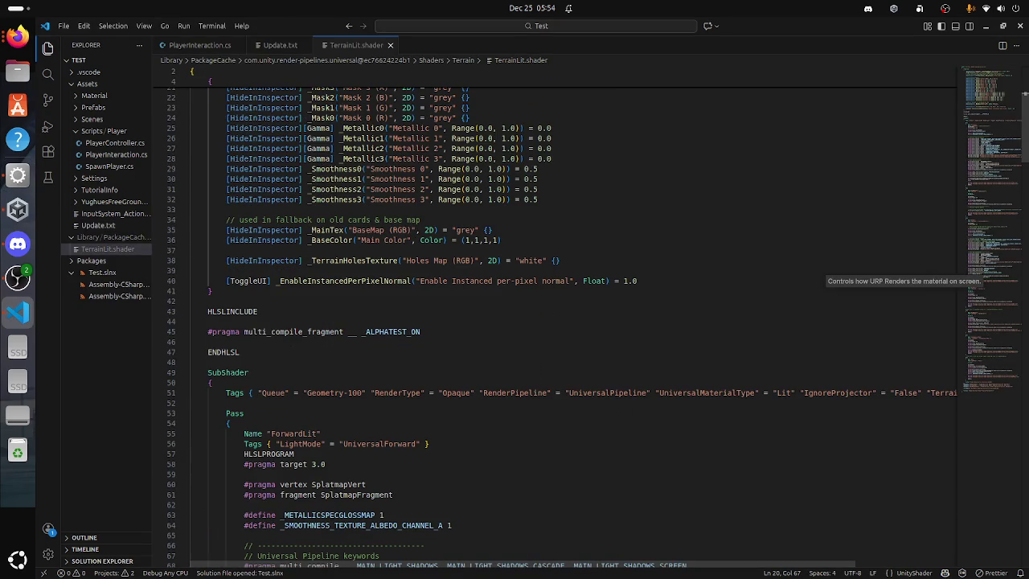
left_click(391, 45)
key("super")
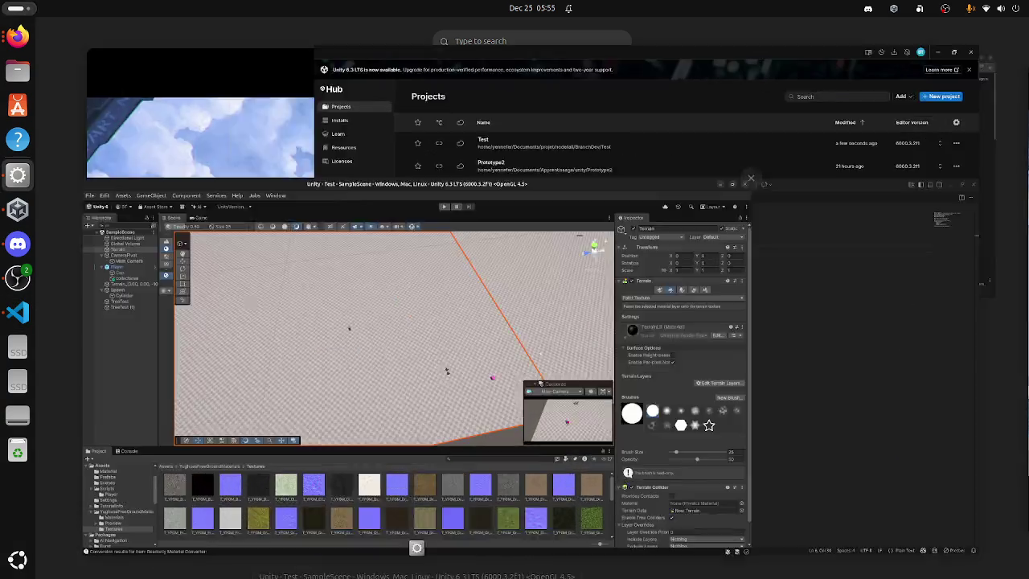
left_click(402, 322)
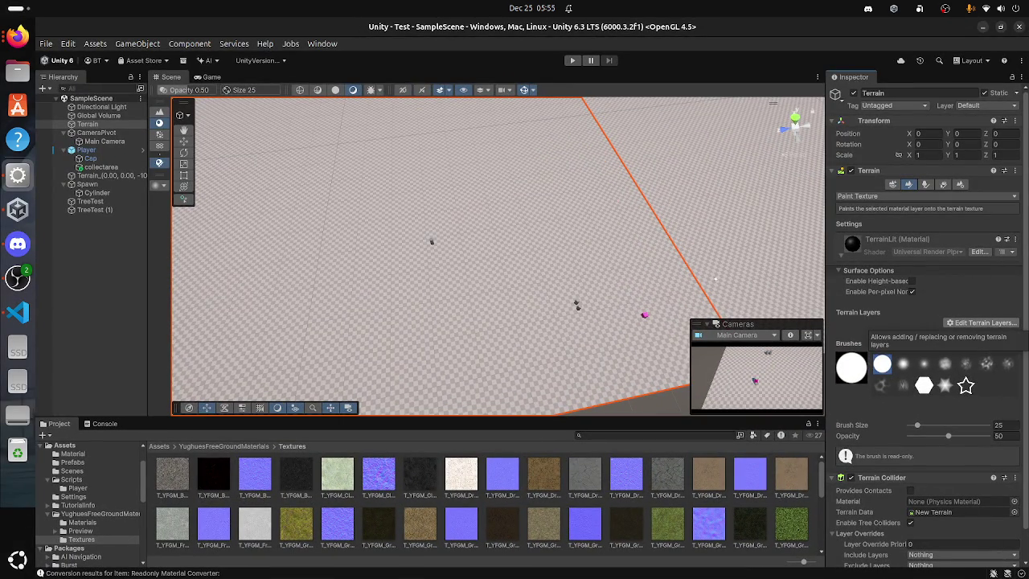
Step: Open and dismiss the Edit Terrain Layers menu twice without adding a layer
left_click(981, 322)
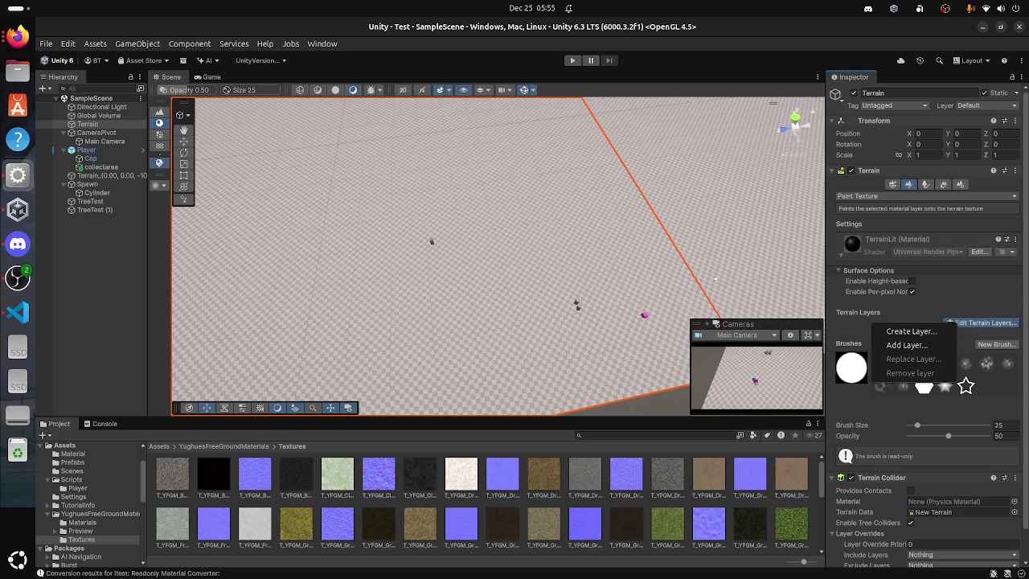
key("Escape")
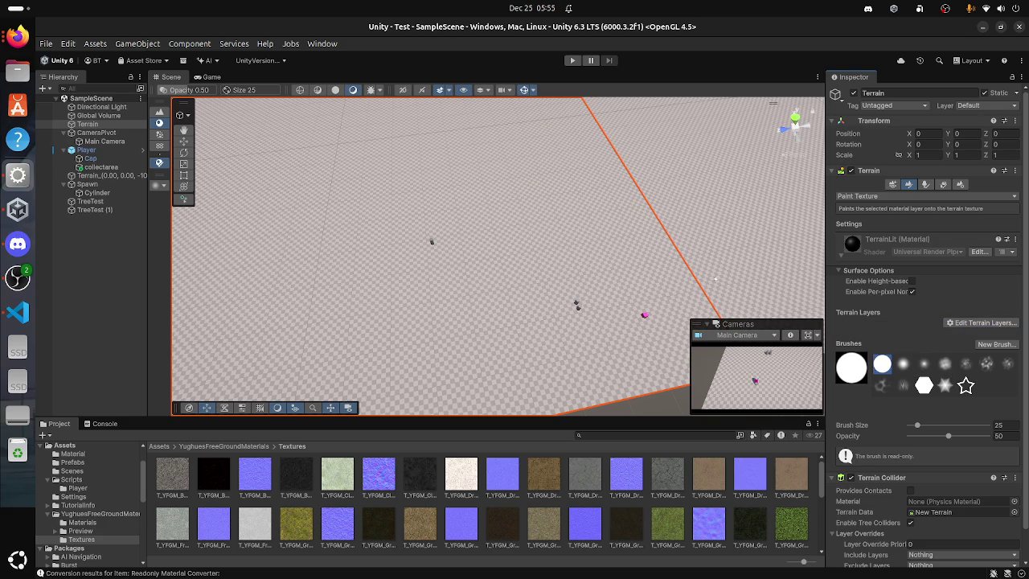
left_click(980, 322)
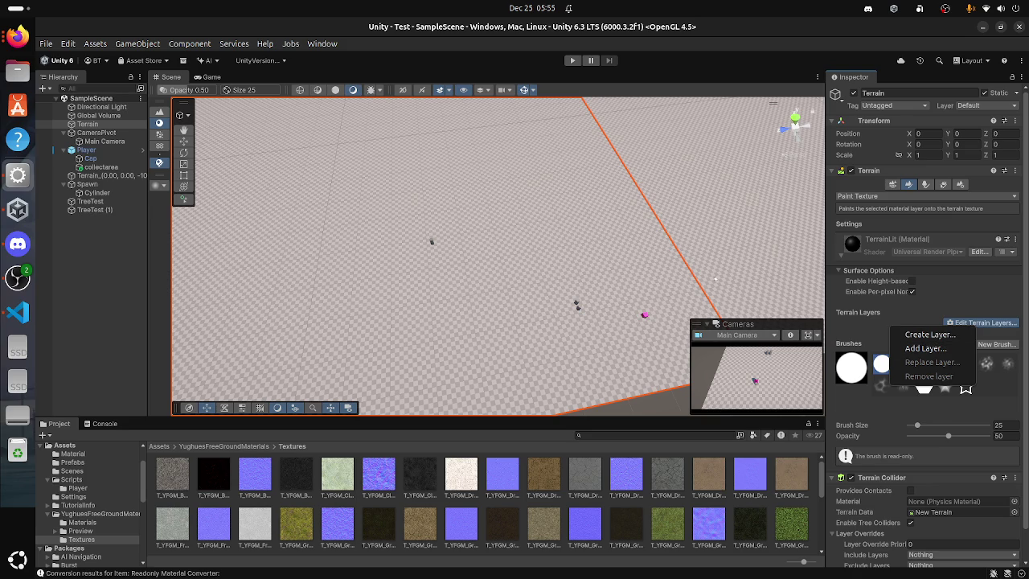
key("Escape")
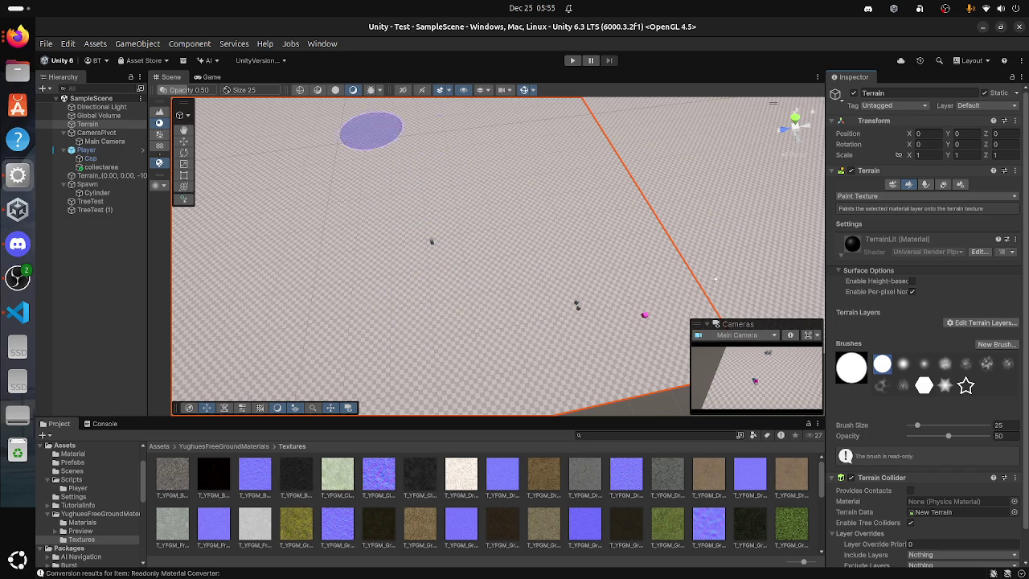
Step: Reselect the Terrain and open the texture picker for a new brush
left_click(86, 151)
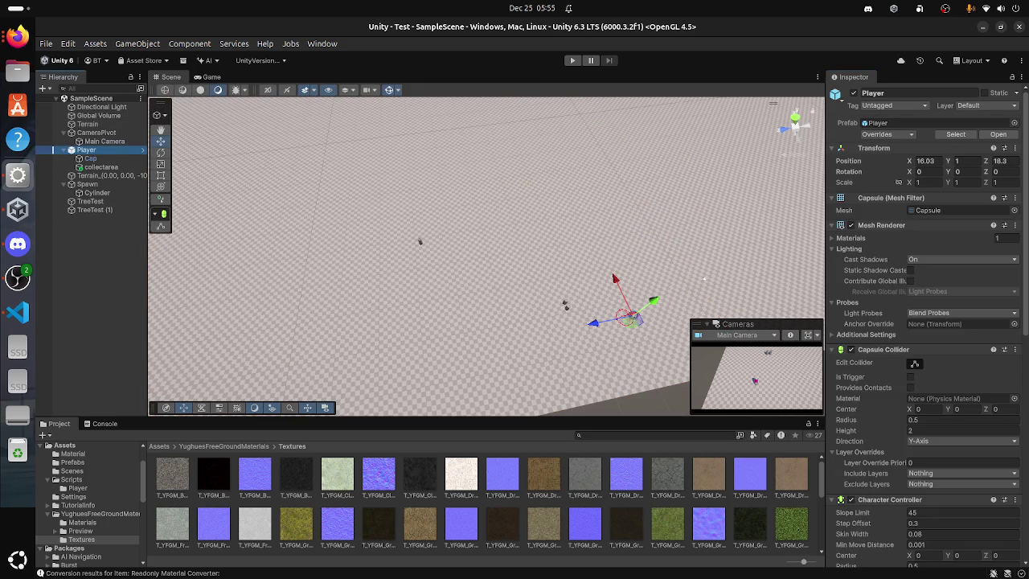
left_click(418, 250)
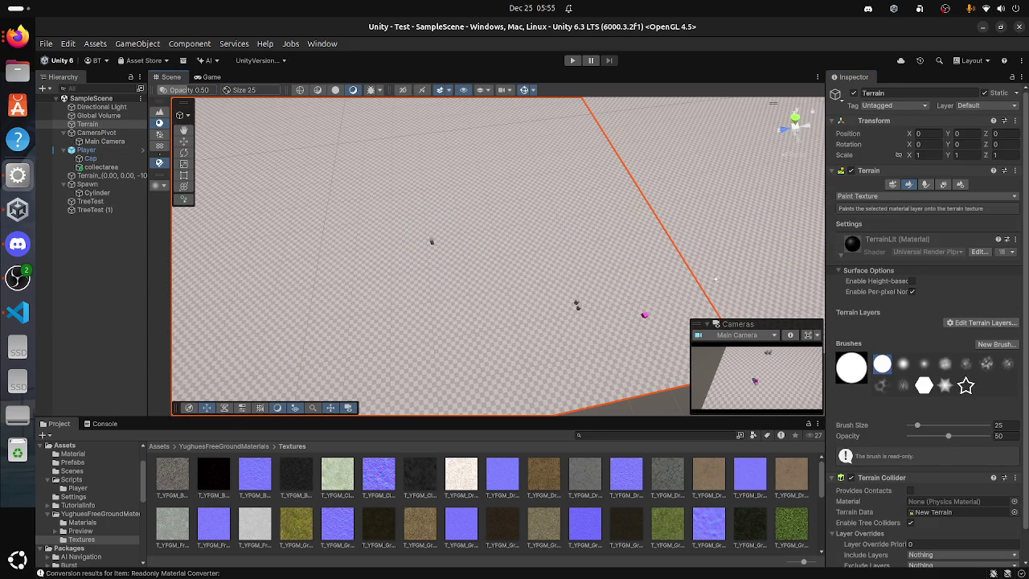
left_click(997, 343)
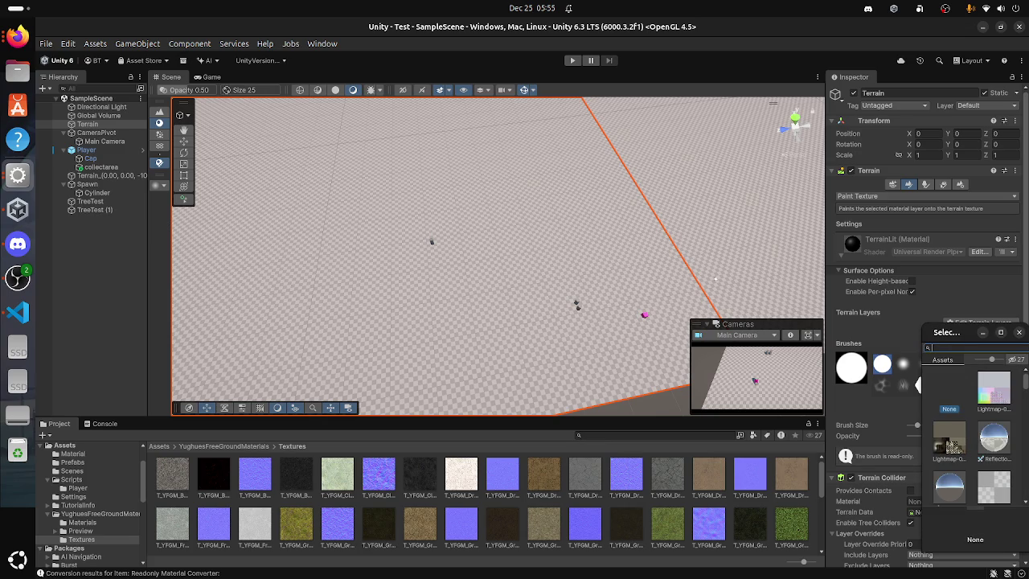
Step: Create a brush from the green grass texture, then delete it
scroll(951, 445, "down", 10)
scroll(971, 434, "down", 3)
left_click(994, 414)
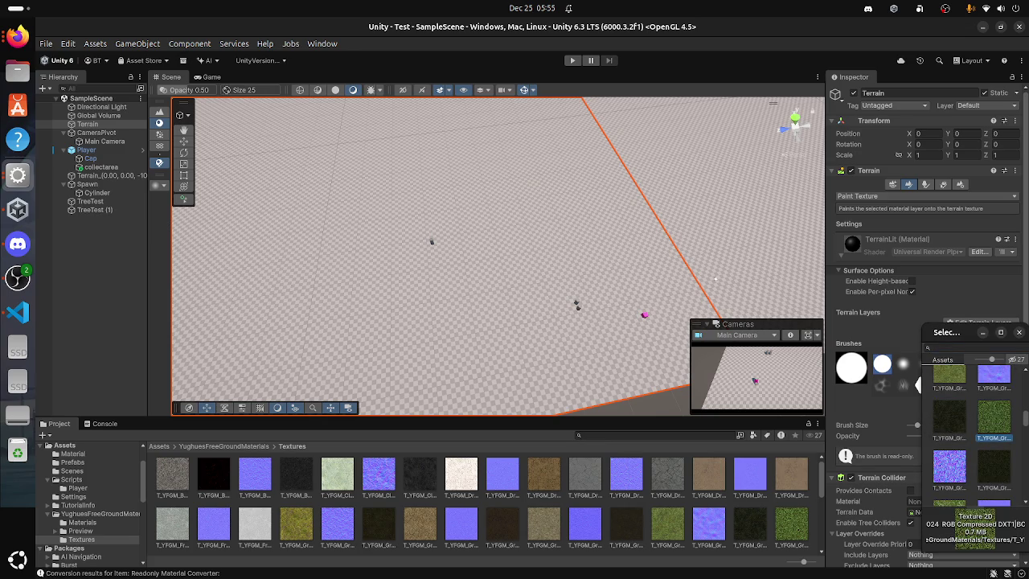
double_click(994, 414)
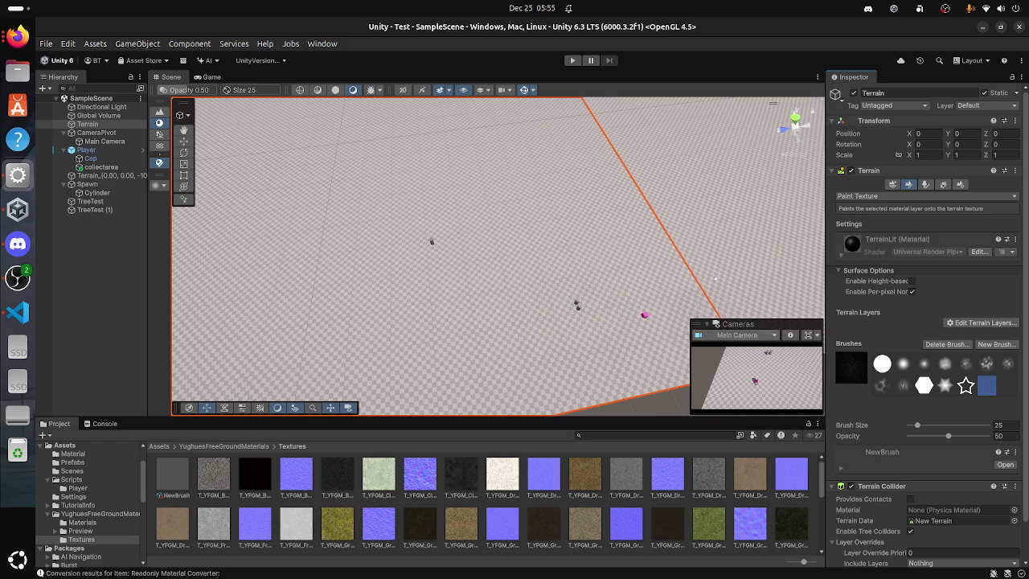
left_click(947, 344)
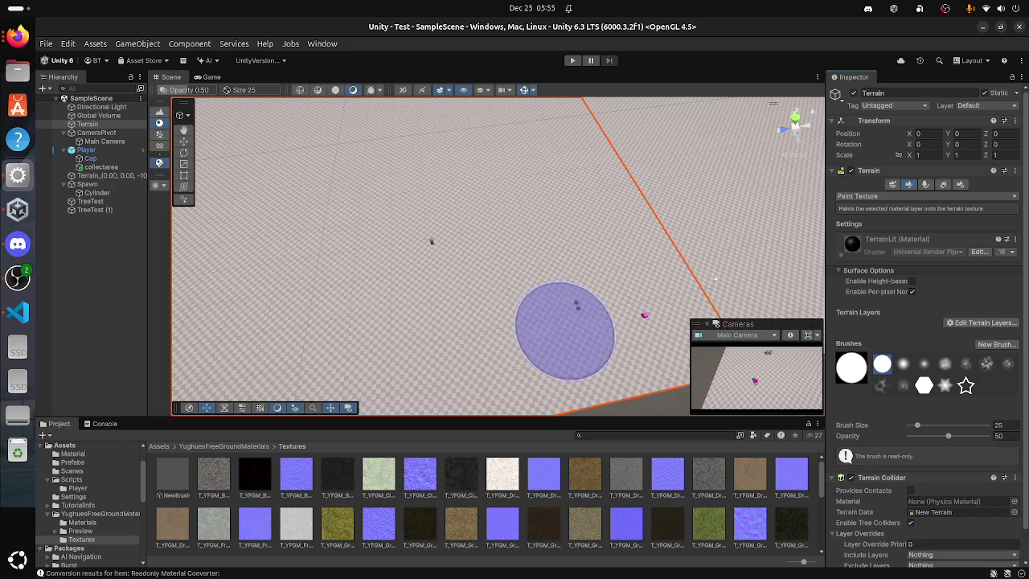
Step: Create NewBrush 1 from the green grass texture, then toggle Create Neighbor Terrains and back
left_click(997, 344)
scroll(971, 434, "down", 5)
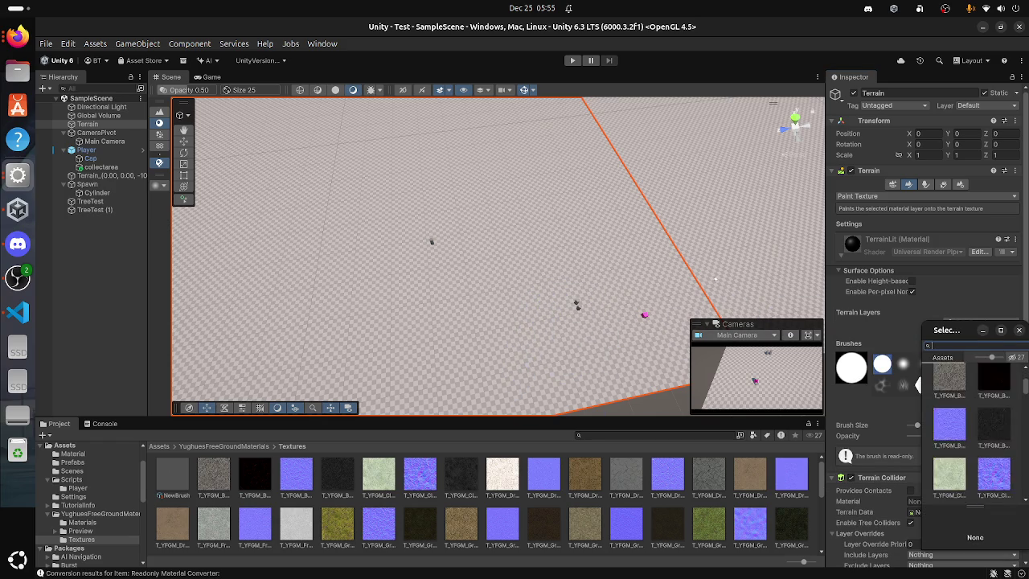
scroll(971, 435, "down", 3)
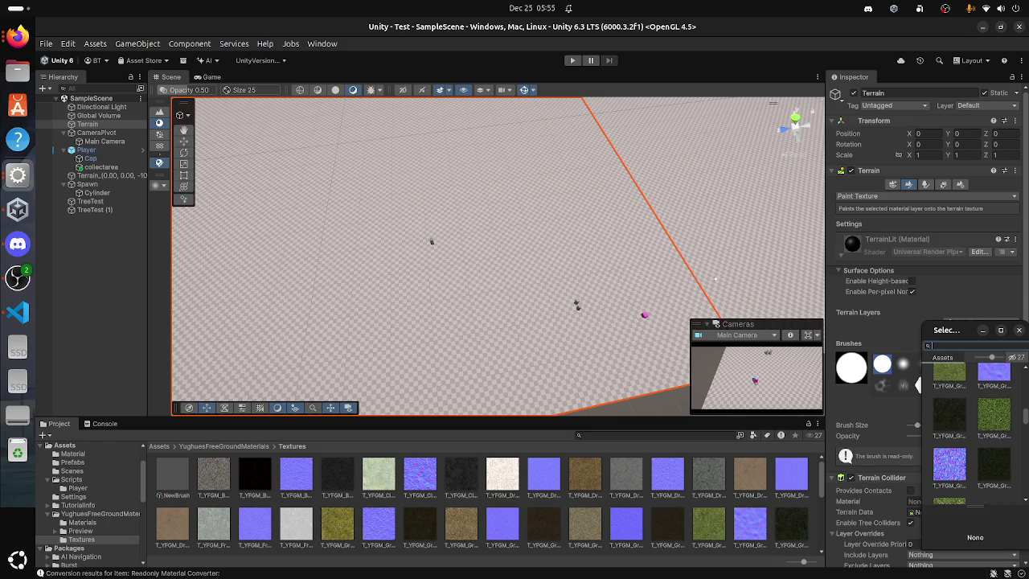
left_click(993, 414)
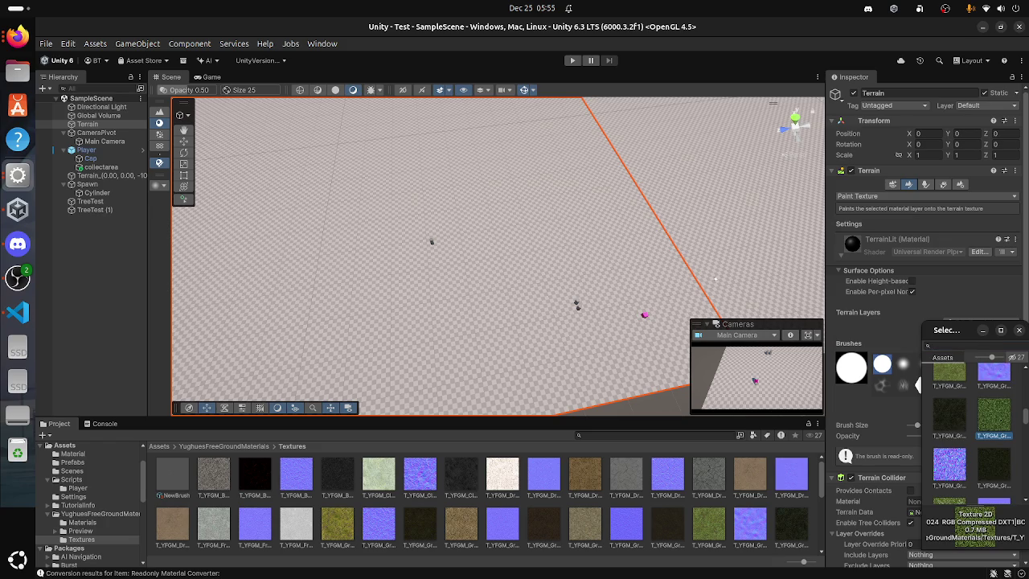
double_click(993, 414)
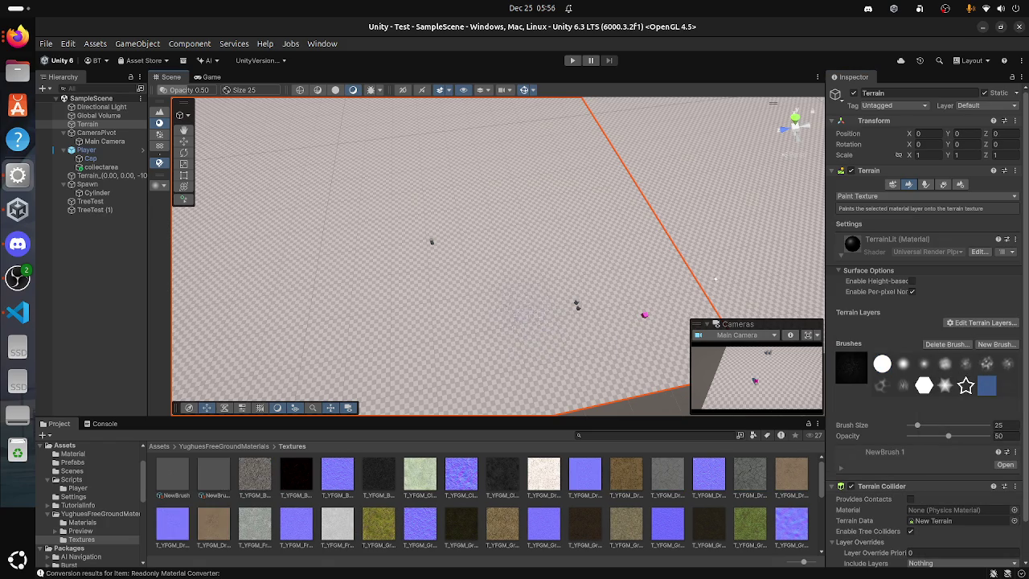
scroll(716, 278, "up", 5)
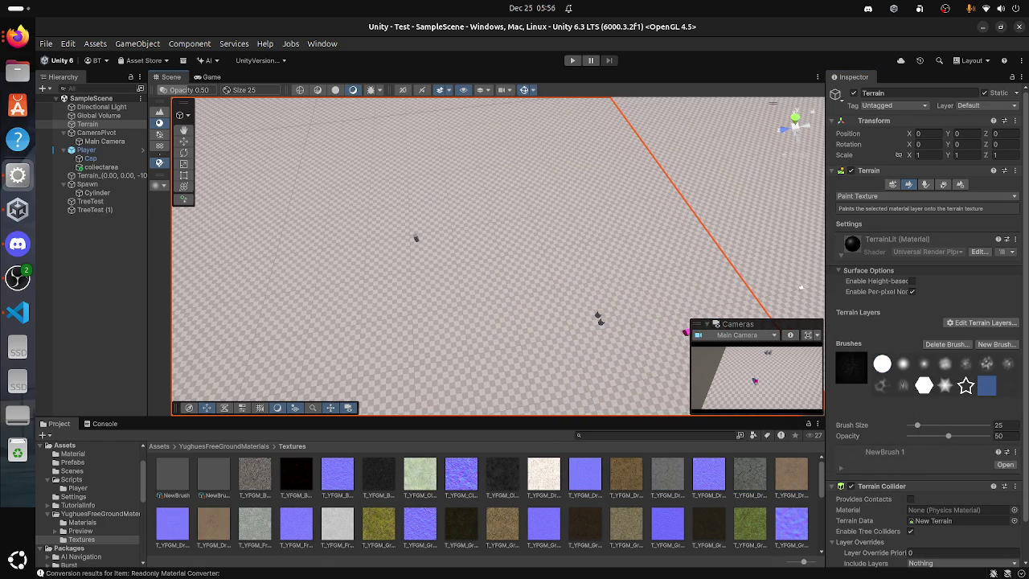
left_click(892, 184)
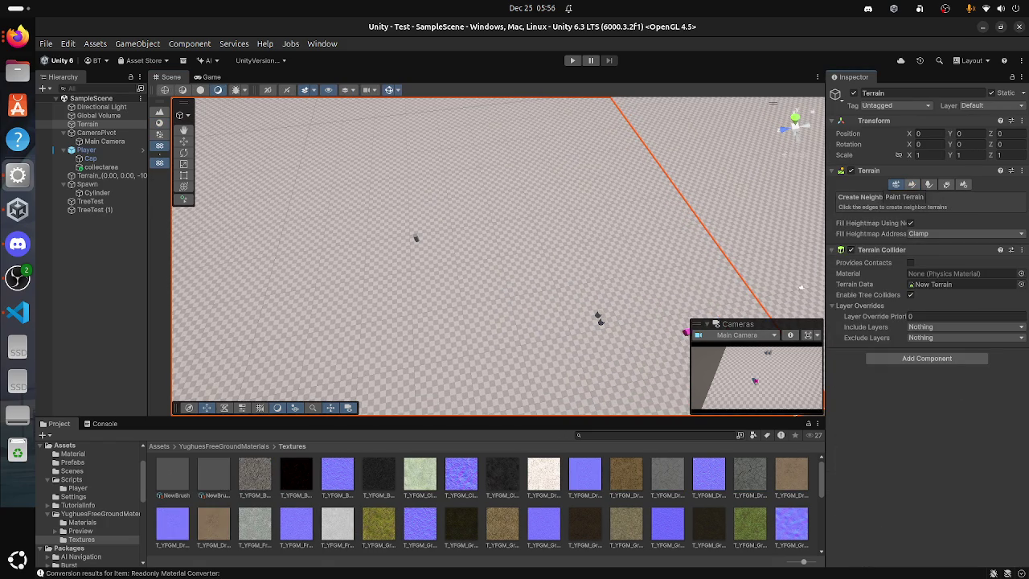
left_click(912, 185)
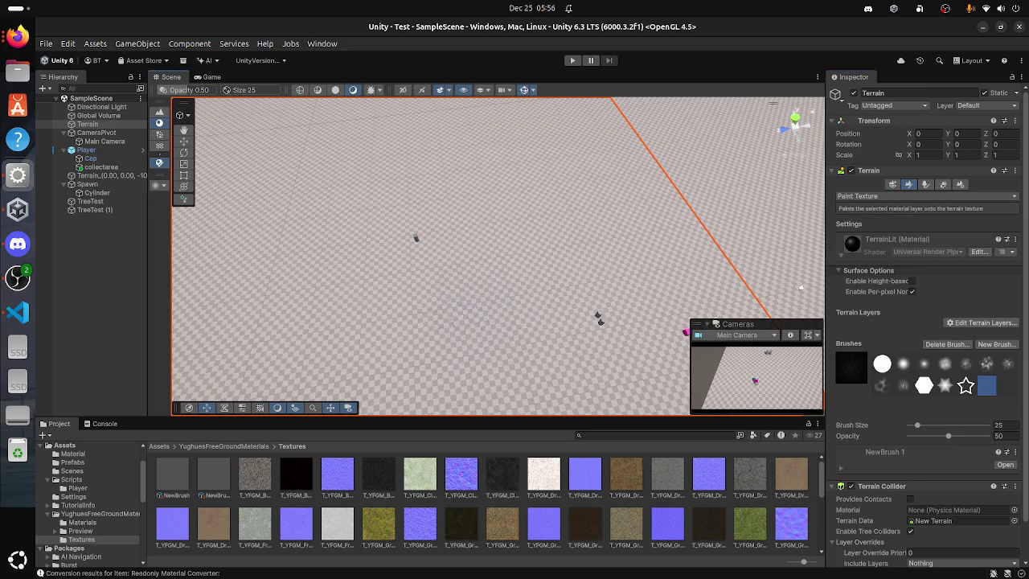
Step: Remove NewBrush 1 and create a test brush from the dark grass texture
scroll(563, 354, "up", 3)
scroll(497, 255, "up", 3)
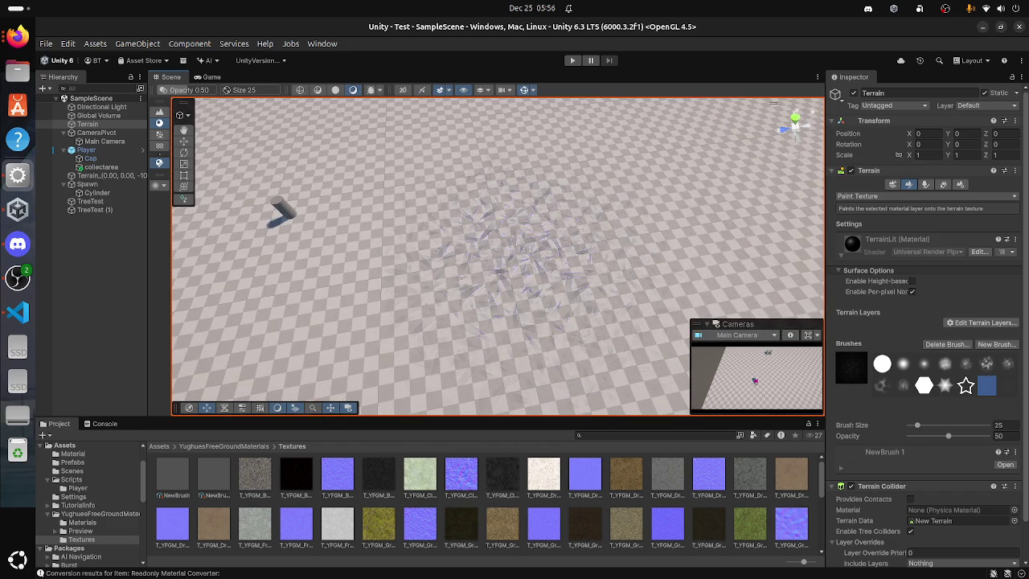
left_click(947, 344)
left_click(997, 344)
scroll(971, 435, "down", 1)
left_click(994, 422)
scroll(971, 434, "down", 2)
double_click(993, 423)
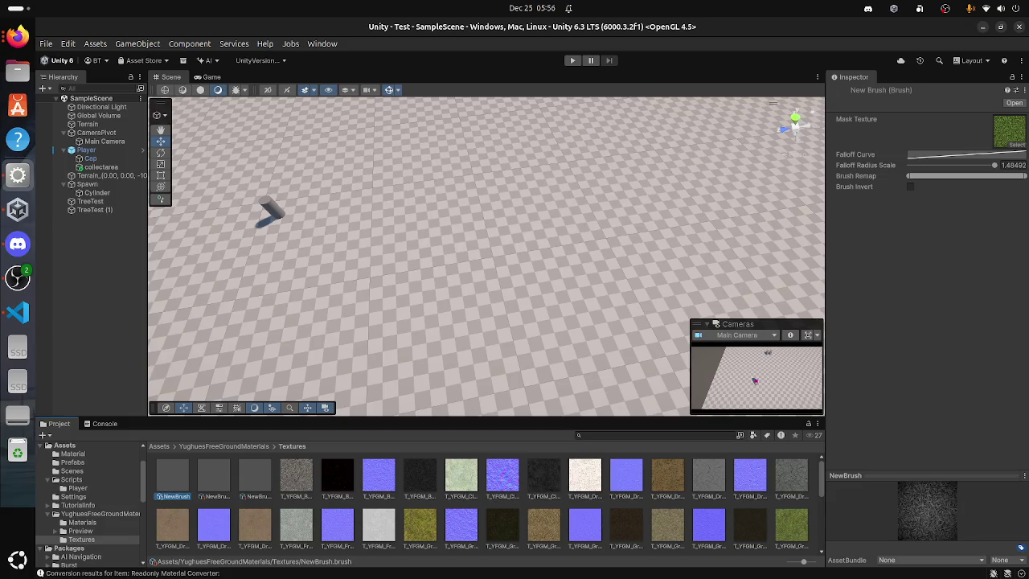
Step: Delete the three NewBrush assets from the Textures folder, confirming each deletion
key("Delete")
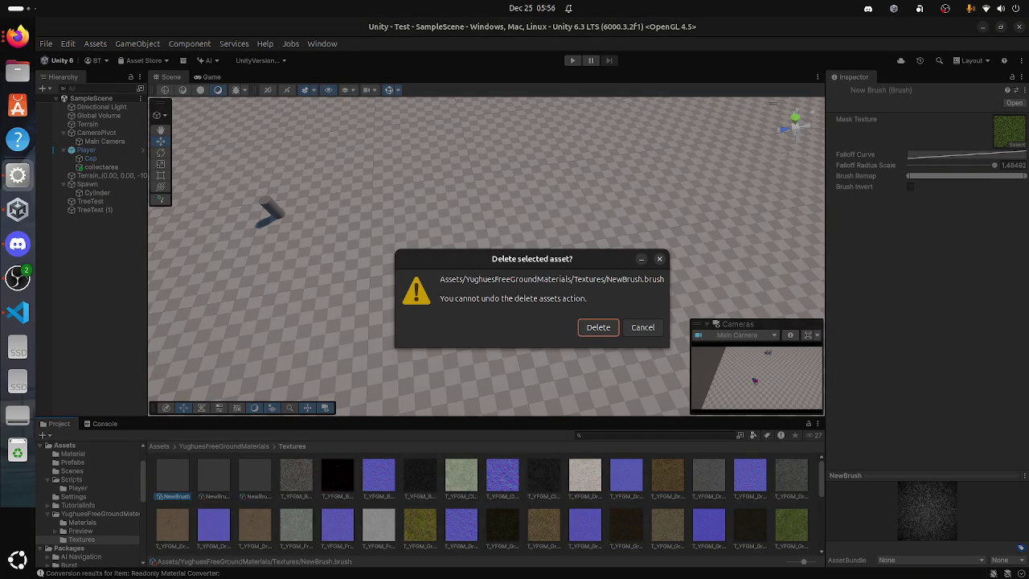
left_click(598, 327)
left_click(172, 474)
key("Delete")
left_click(602, 317)
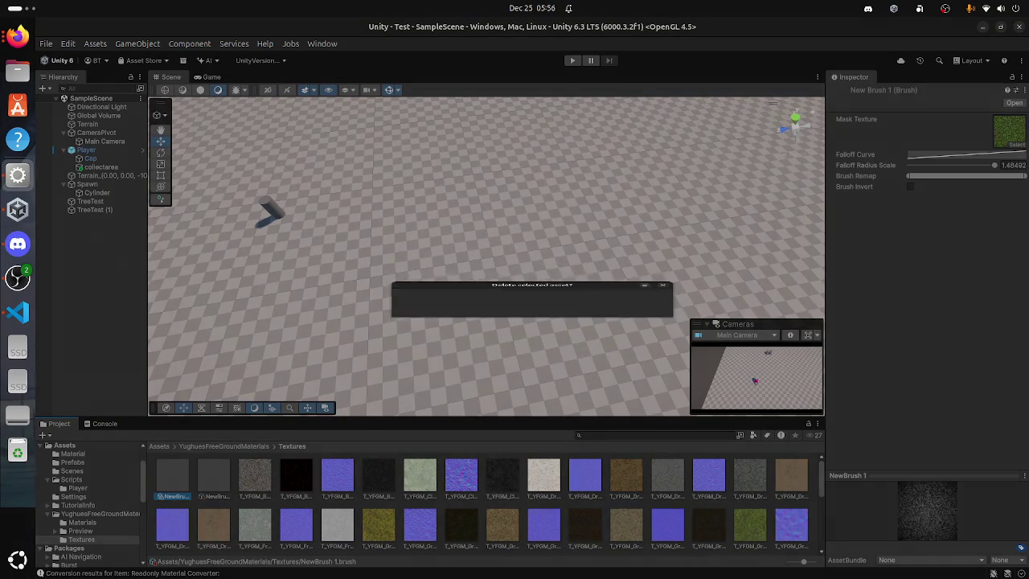
left_click(172, 474)
key("Delete")
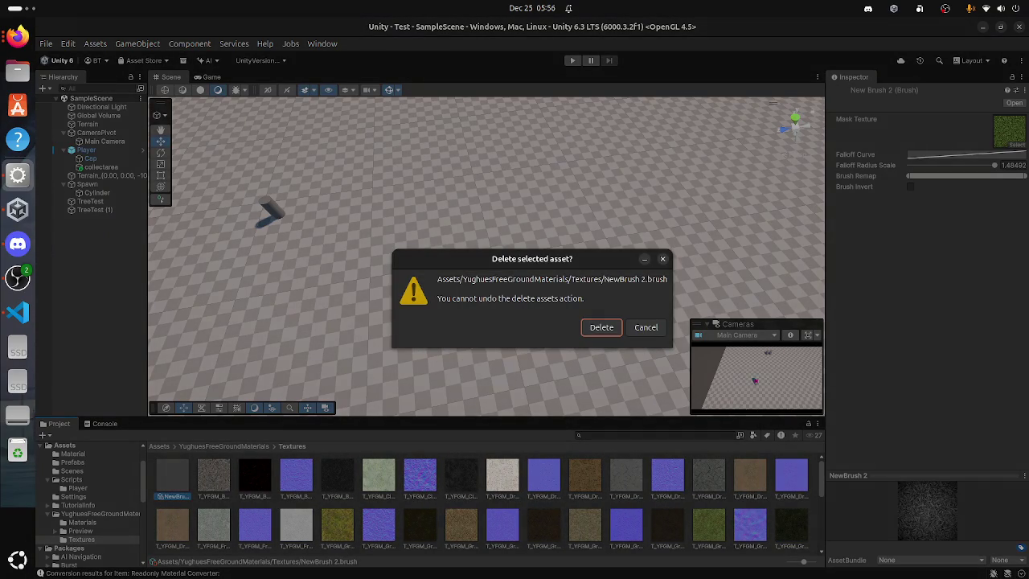
left_click(599, 326)
Step: Select the Spawn object, then the second terrain tile at Z -1000
scroll(547, 257, "down", 3)
left_click(87, 184)
left_click(108, 175)
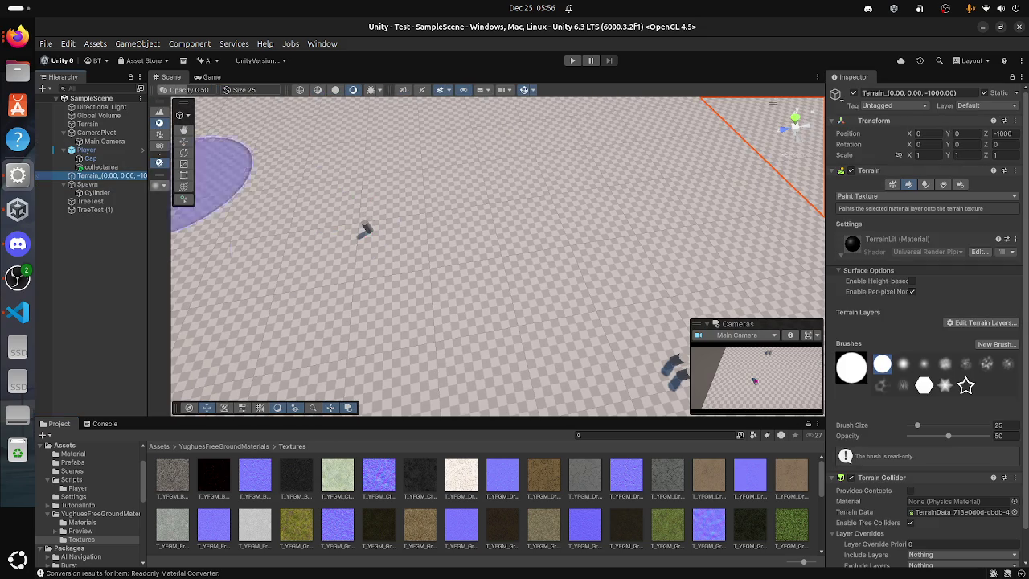
scroll(924, 322, "down", 1)
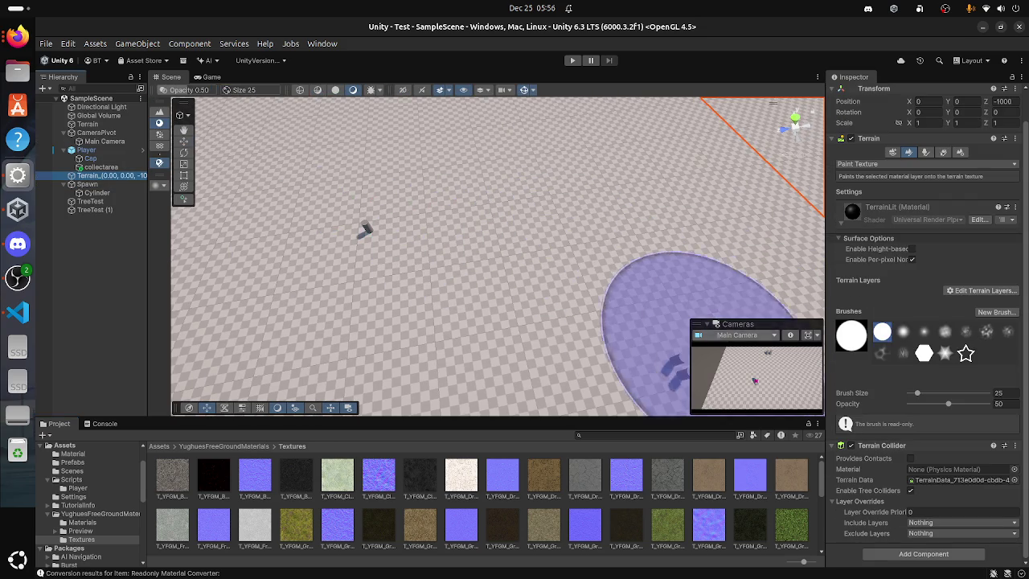
scroll(593, 367, "down", 3)
scroll(562, 288, "down", 3)
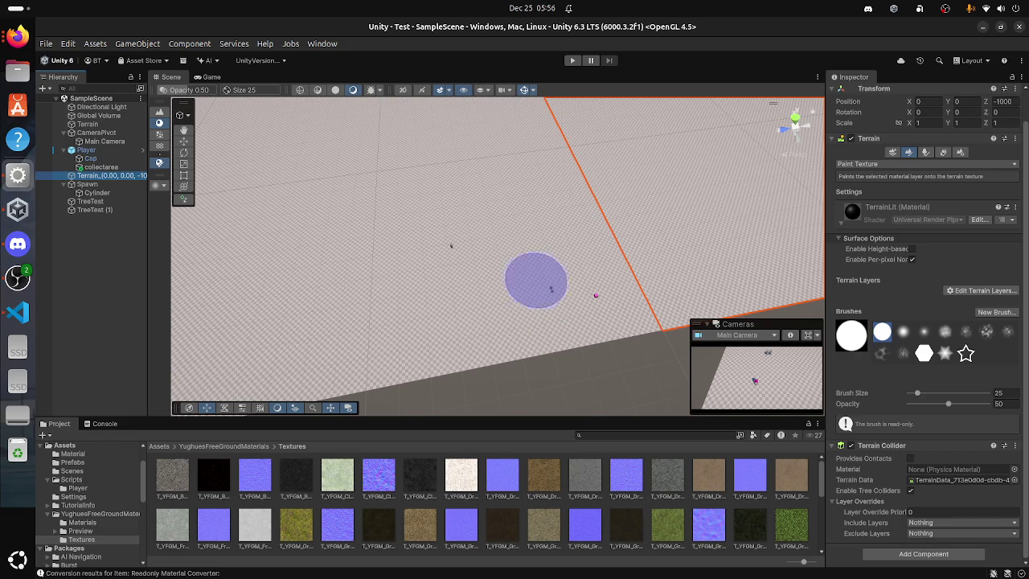
left_click(86, 150)
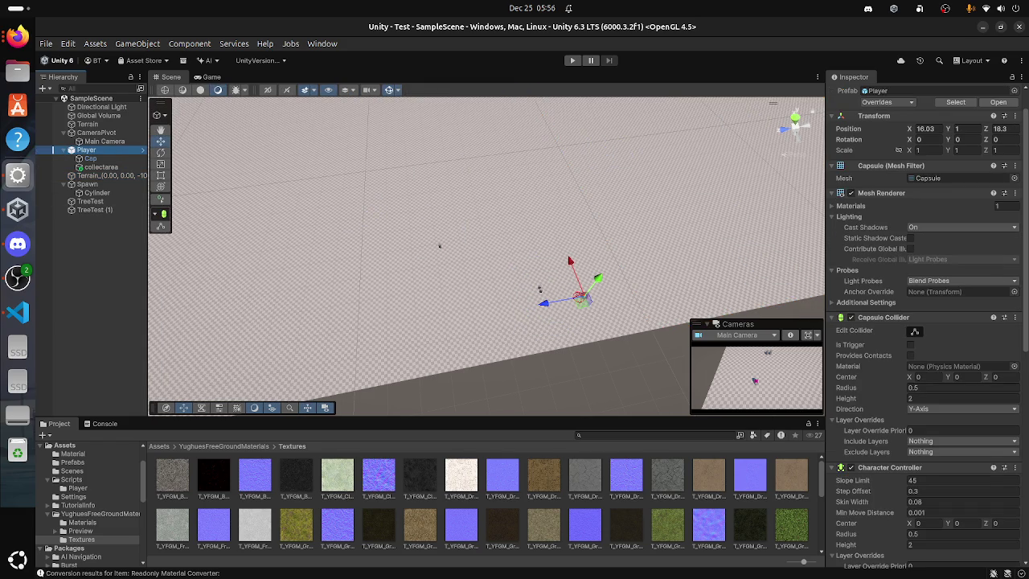
scroll(925, 321, "down", 3)
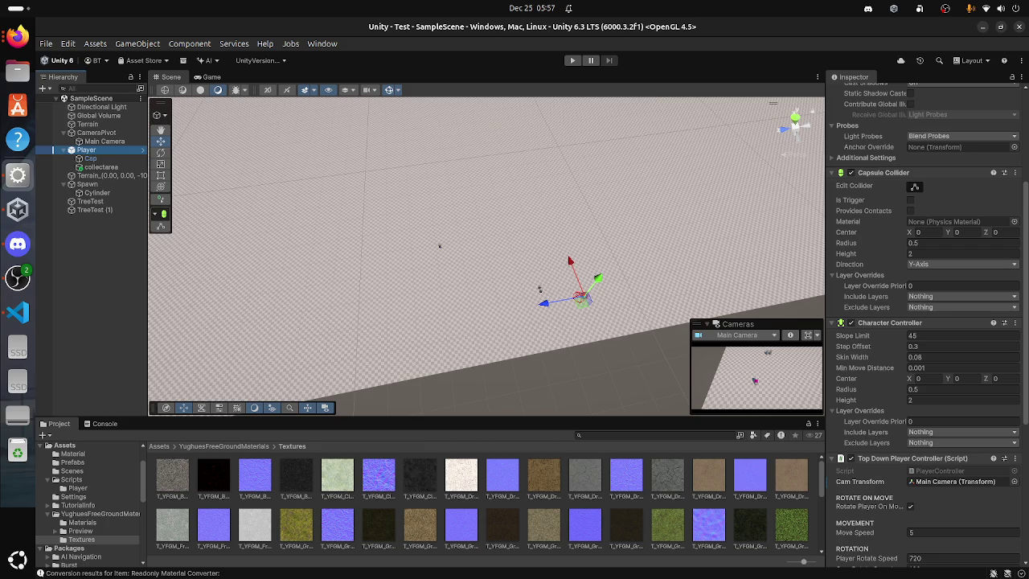
left_click(96, 193)
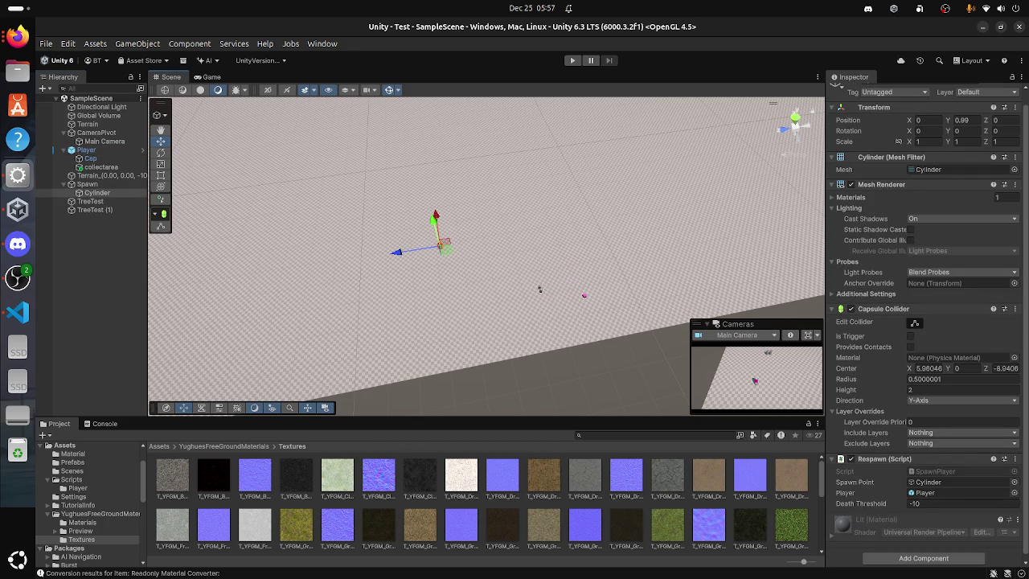
left_click(539, 290)
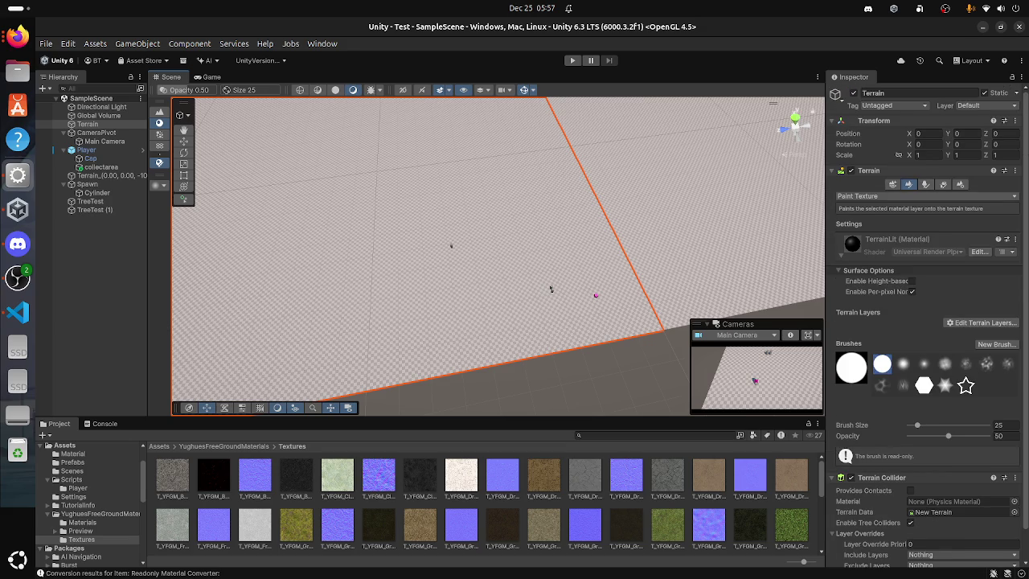
Step: Look through the terrain tool list and Terrain Settings, then return to Paint Texture
left_click(924, 196)
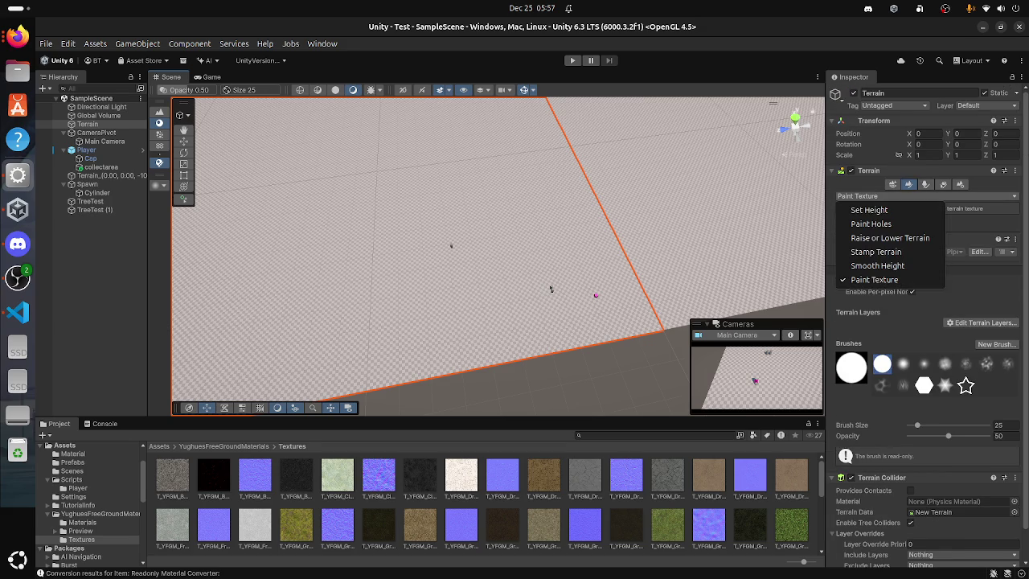
key("Escape")
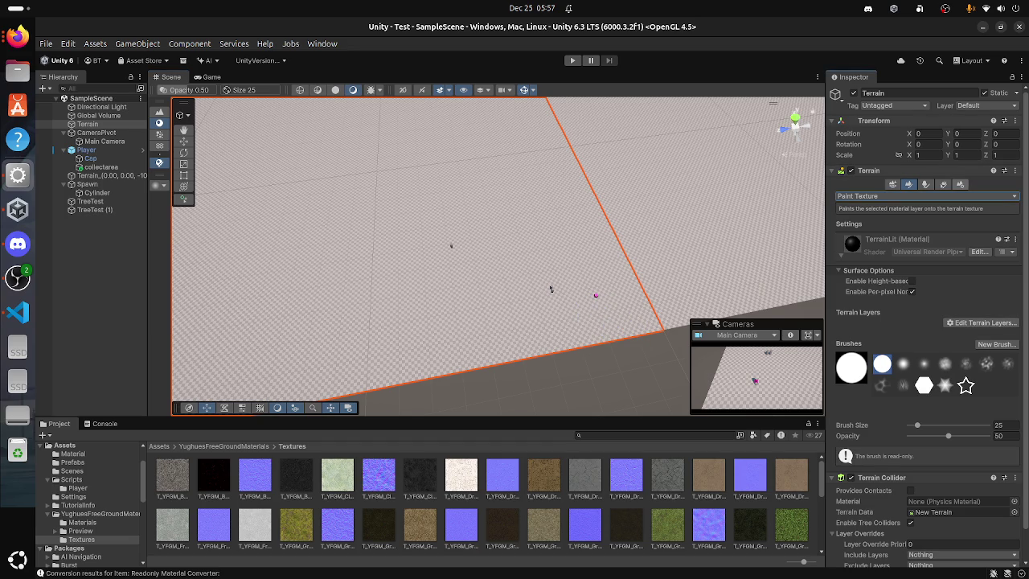
left_click(960, 184)
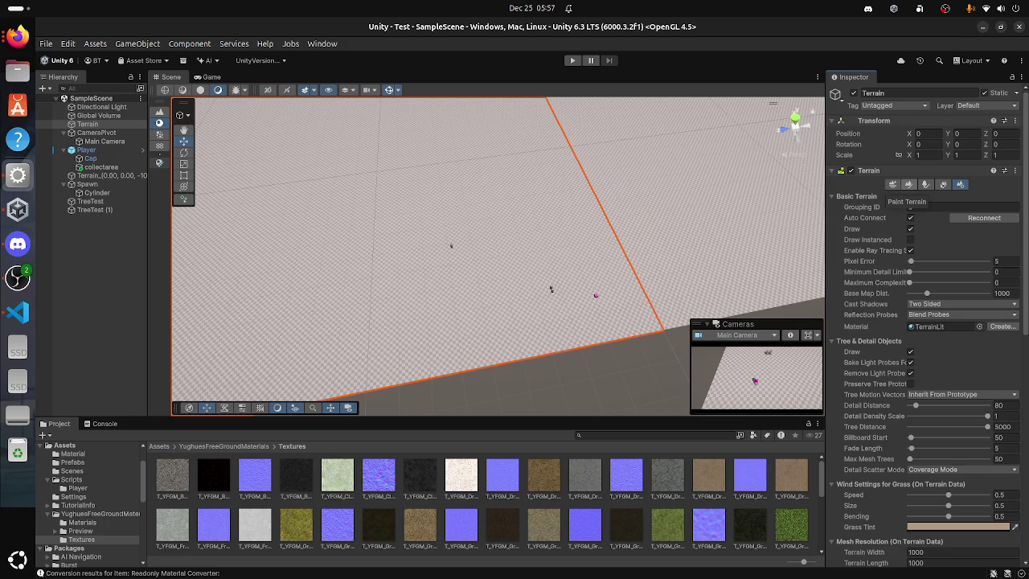
left_click(909, 184)
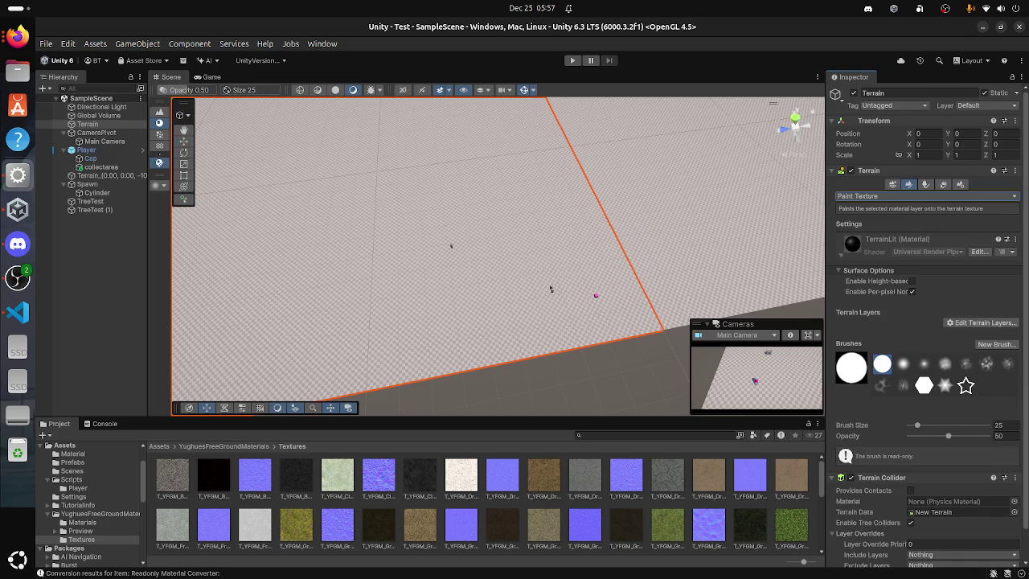
Step: Start Edit Terrain Layers > Add Layer but close the picker, then bring VS Code forward
left_click(982, 323)
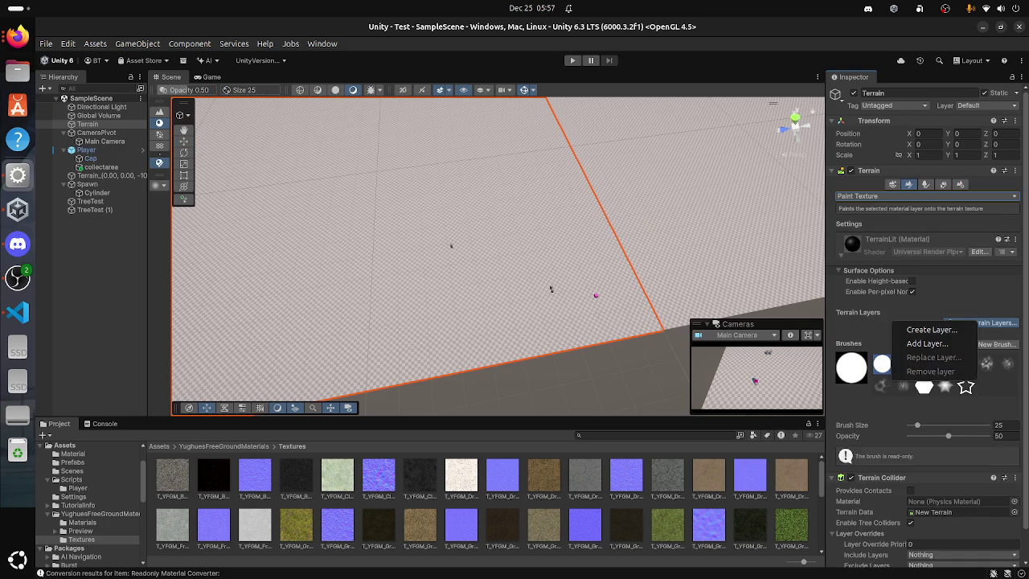
left_click(927, 343)
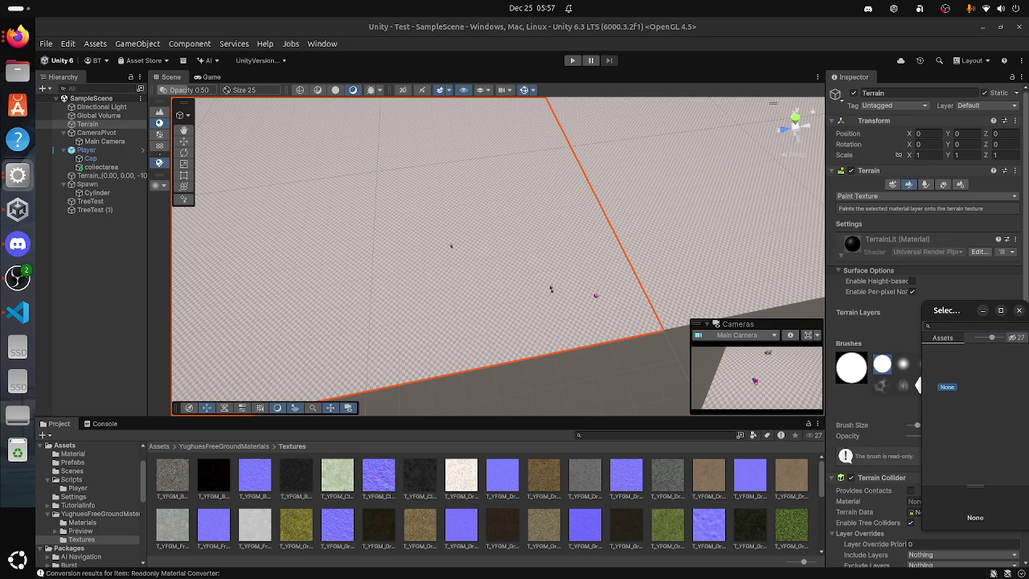
left_click(1018, 310)
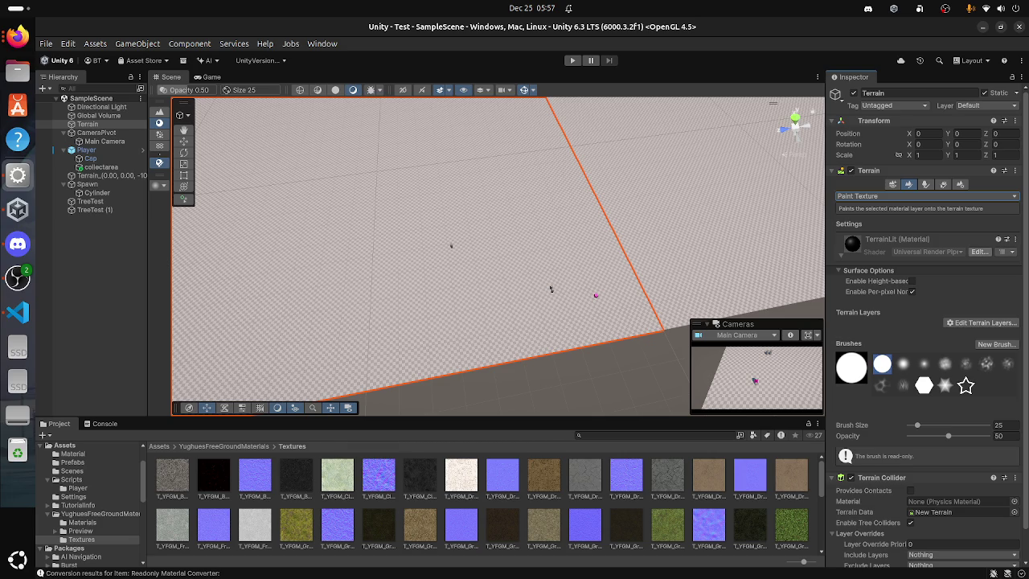
key("alt+Tab")
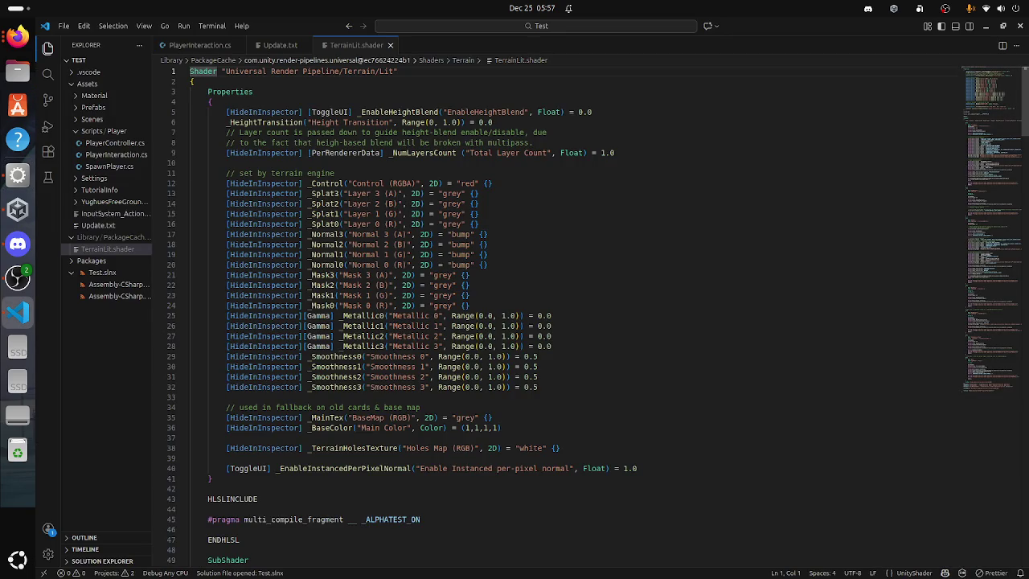
Step: Close TerrainLit.shader with Ctrl+W, minimize VS Code, and open Unity's terrain layer options
key("ctrl+w")
left_click(986, 26)
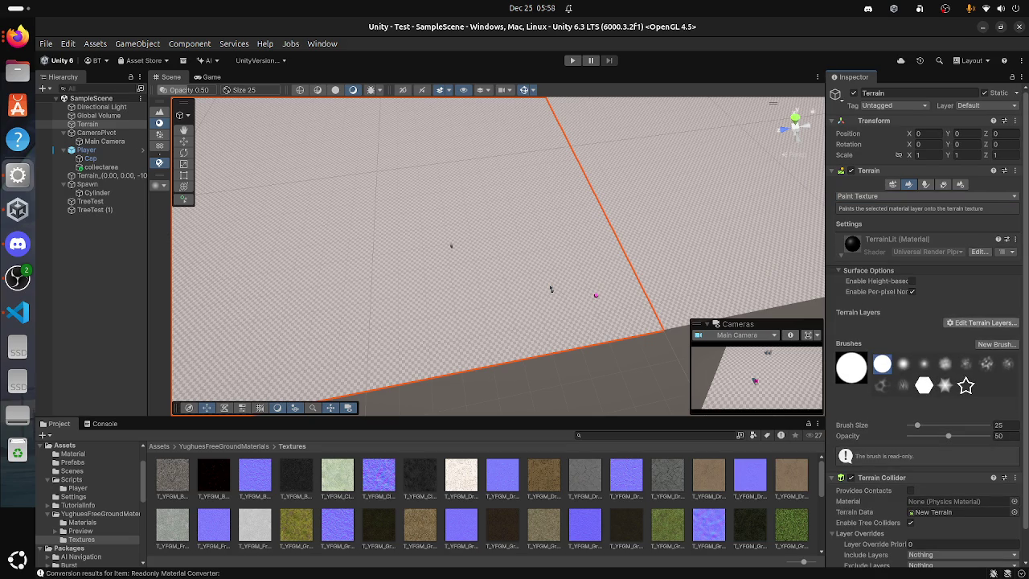
left_click(980, 322)
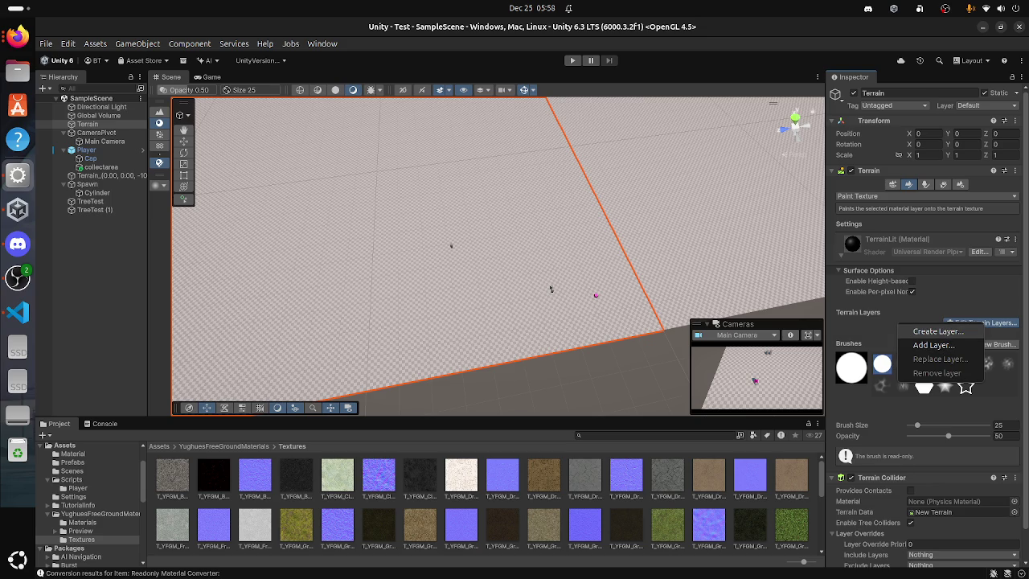
Step: Add the green grass texture to the terrain as the NewLayer terrain layer
key("Escape")
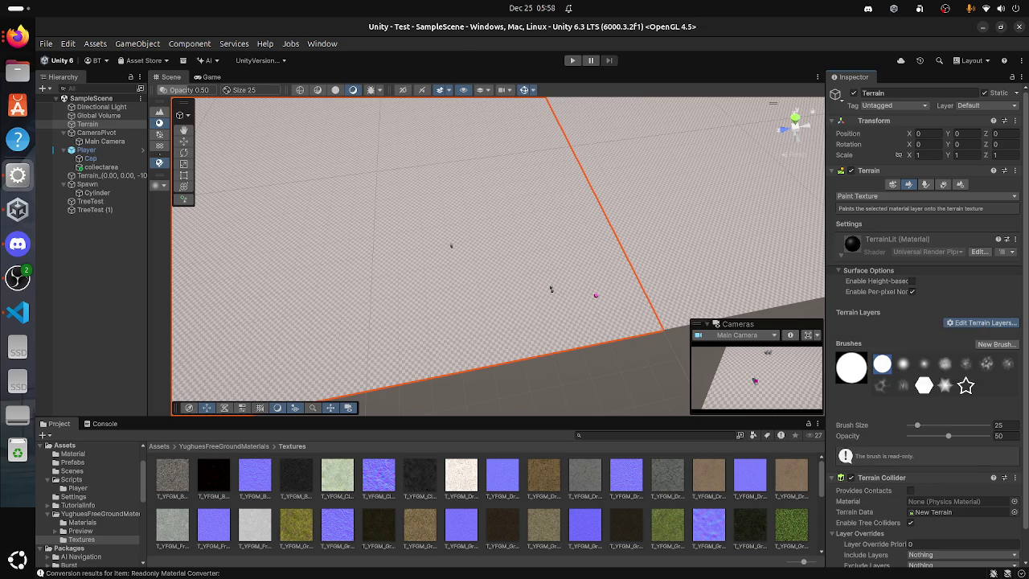
scroll(972, 414, "down", 5)
scroll(972, 414, "down", 5)
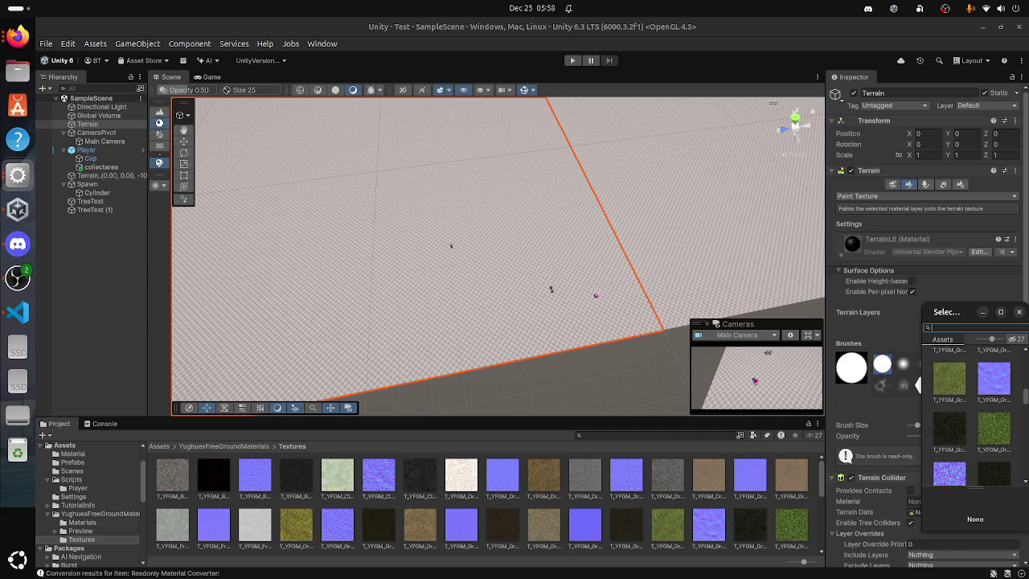
double_click(995, 427)
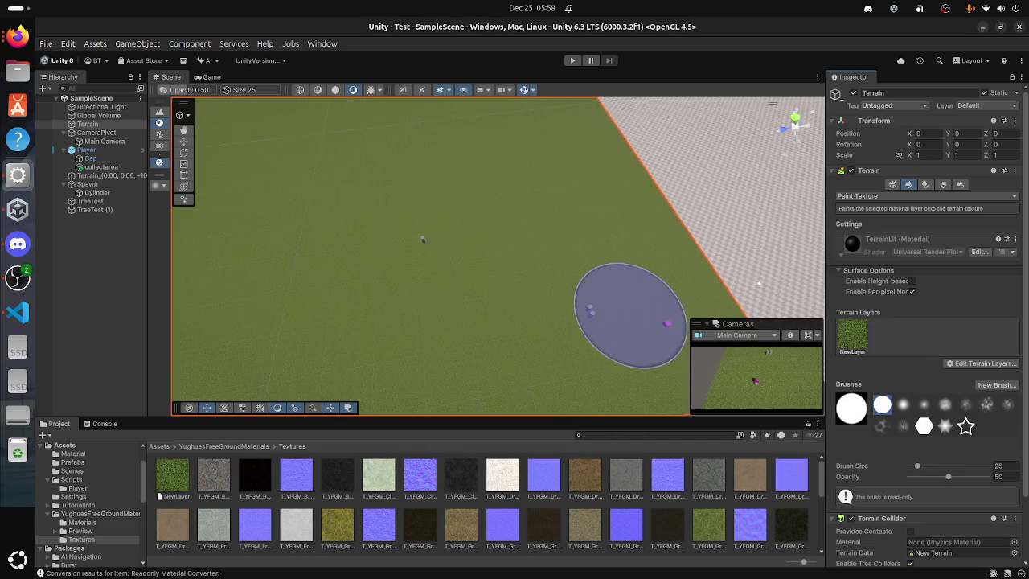
scroll(627, 321, "up", 3)
scroll(619, 305, "down", 6)
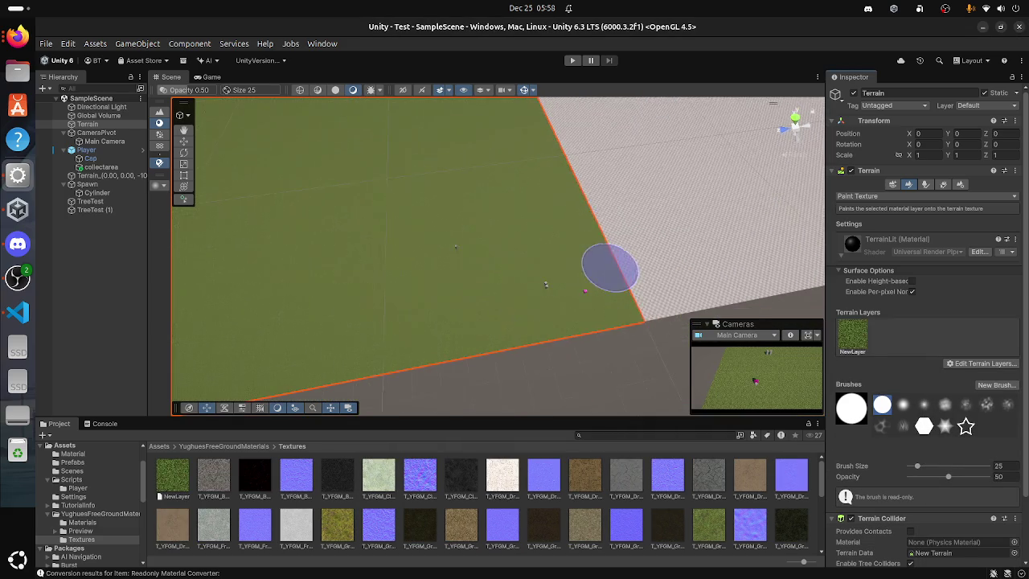
scroll(609, 268, "down", 3)
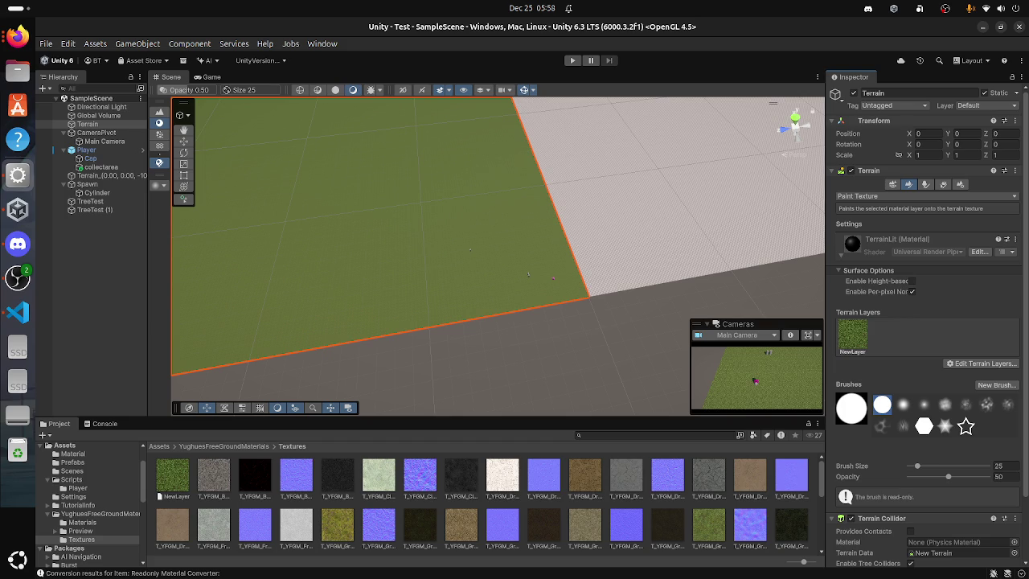
Step: Review NewLayer's settings, dismiss the layer options, and start Play mode to test
left_click(852, 336)
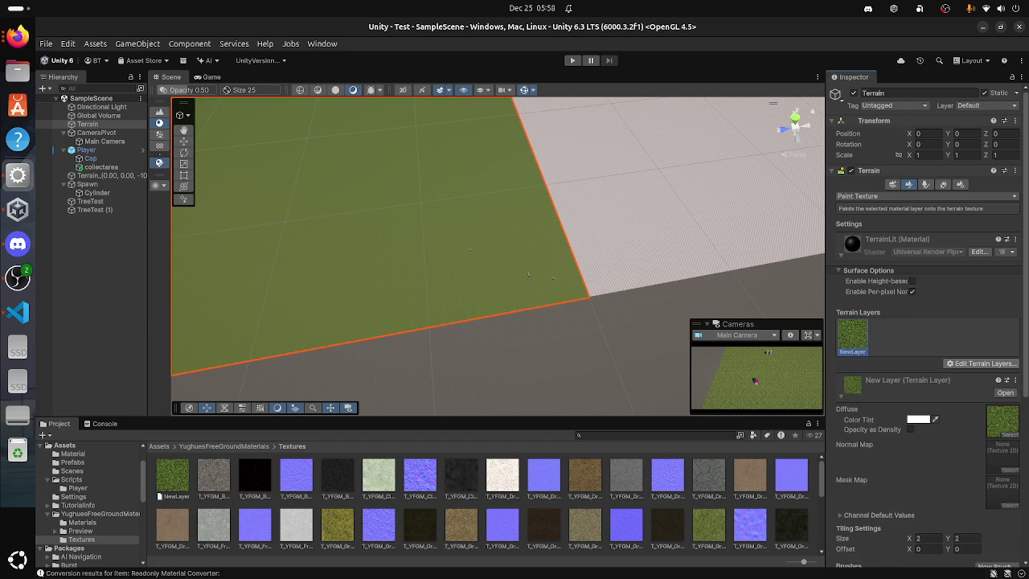
left_click(981, 363)
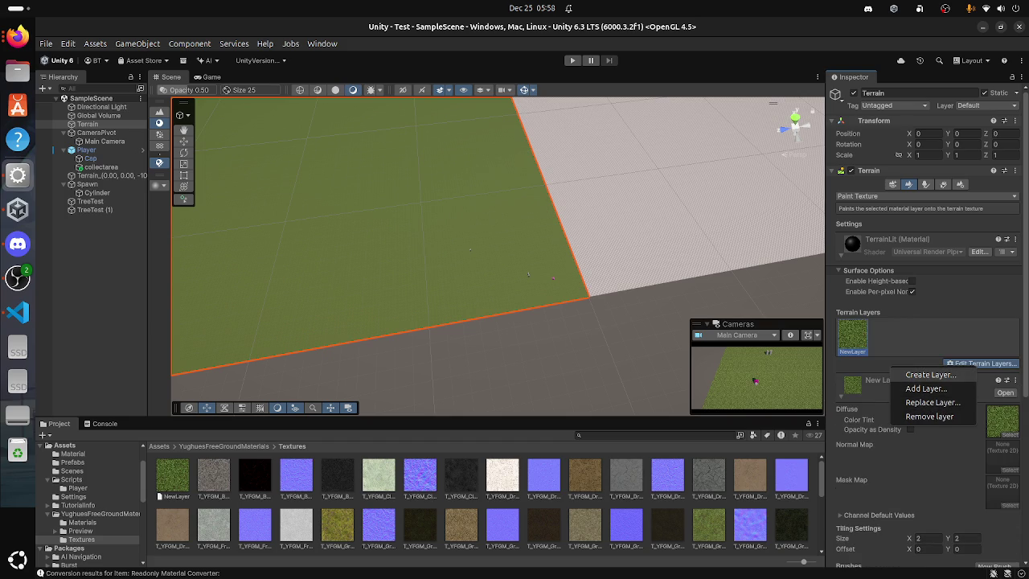
key("Escape")
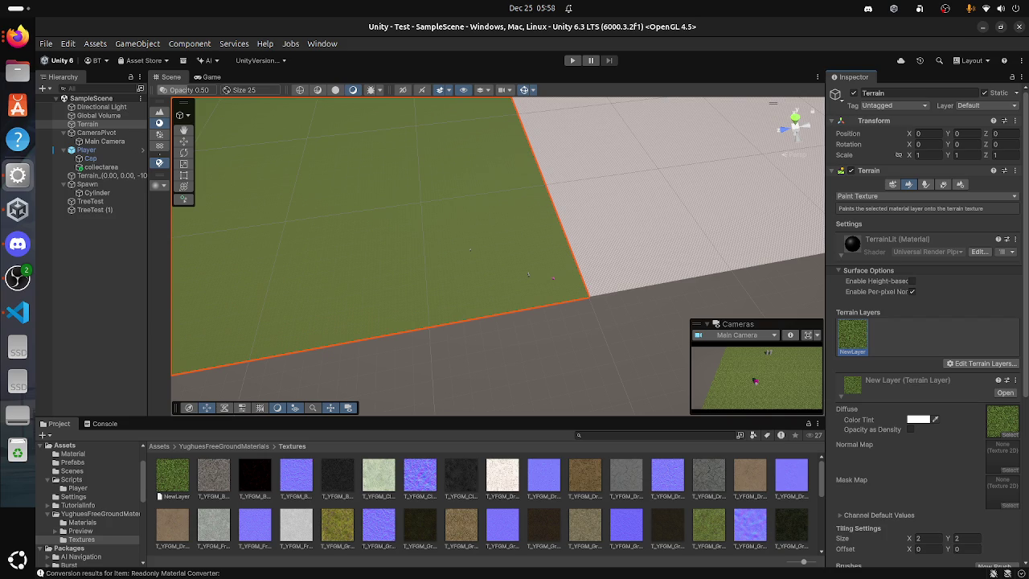
scroll(602, 275, "up", 5)
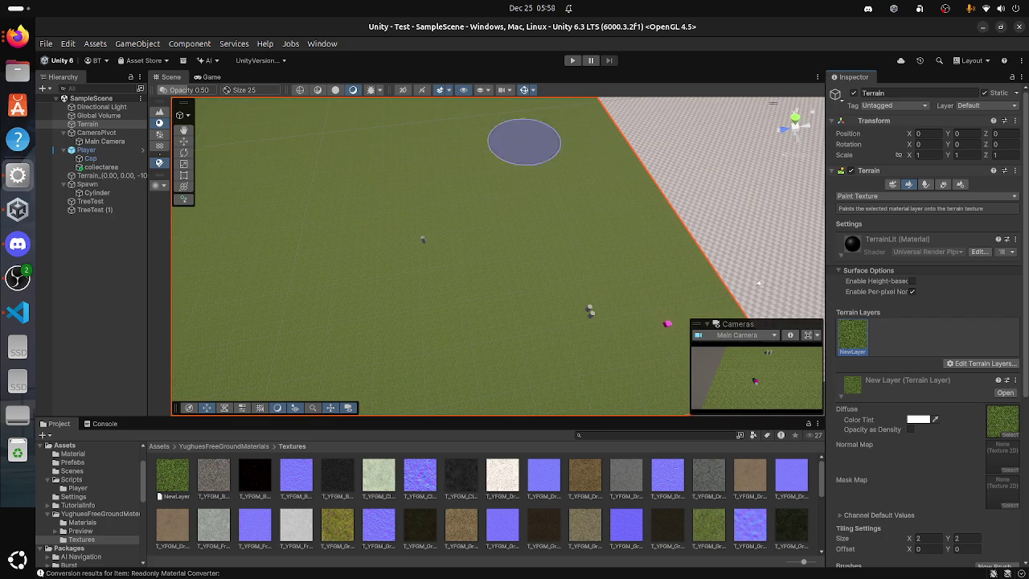
key("ctrl+p")
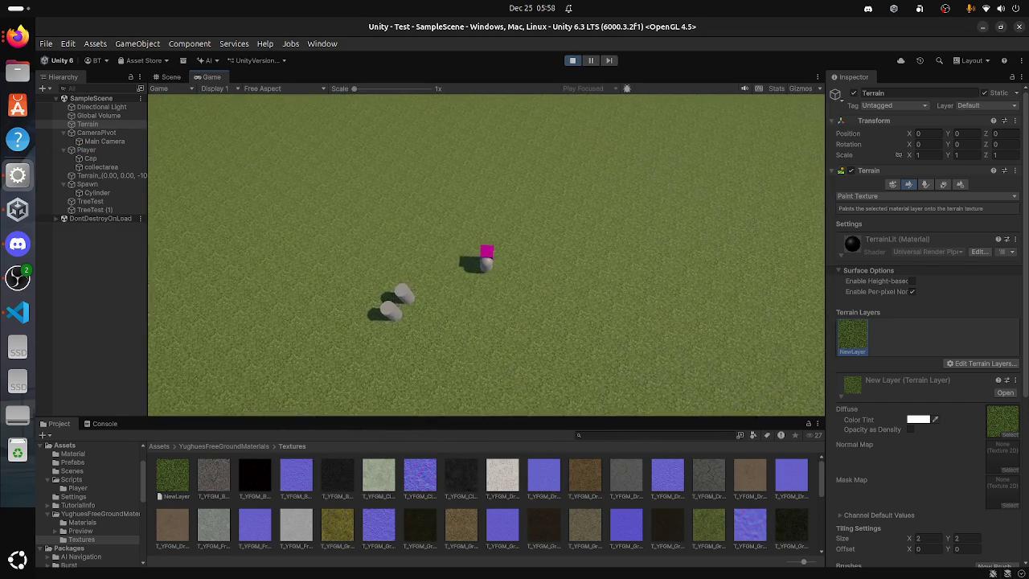
Step: Set the Player's Cam Rotate Speed to 160 in Top Down Player Controller
left_click(86, 149)
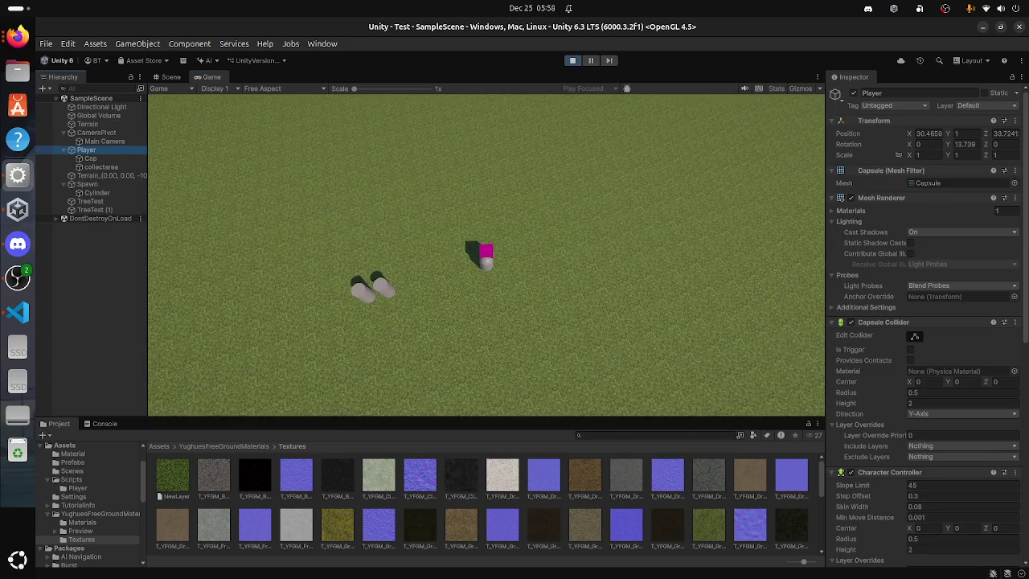
scroll(924, 338, "down", 5)
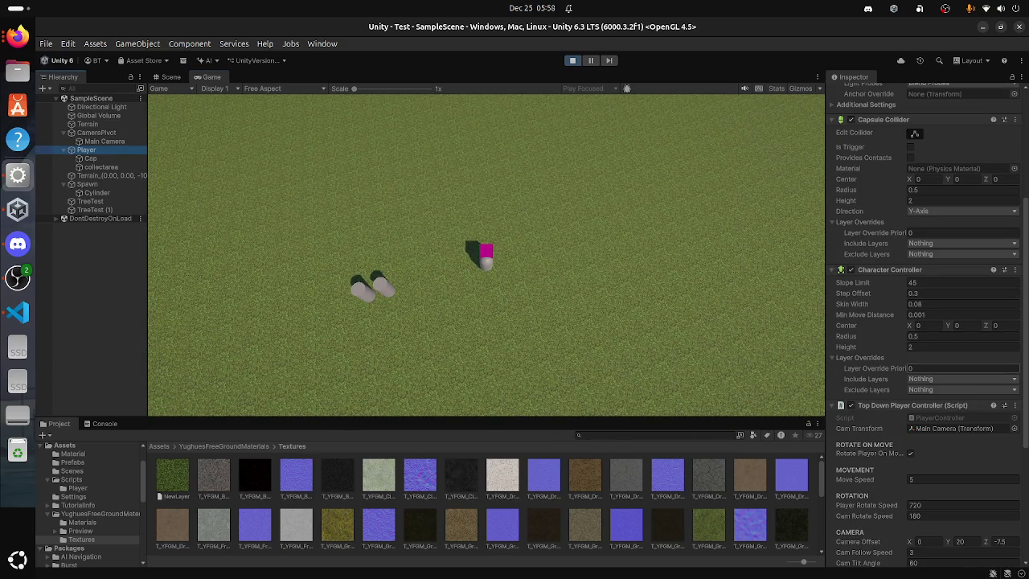
scroll(925, 338, "down", 5)
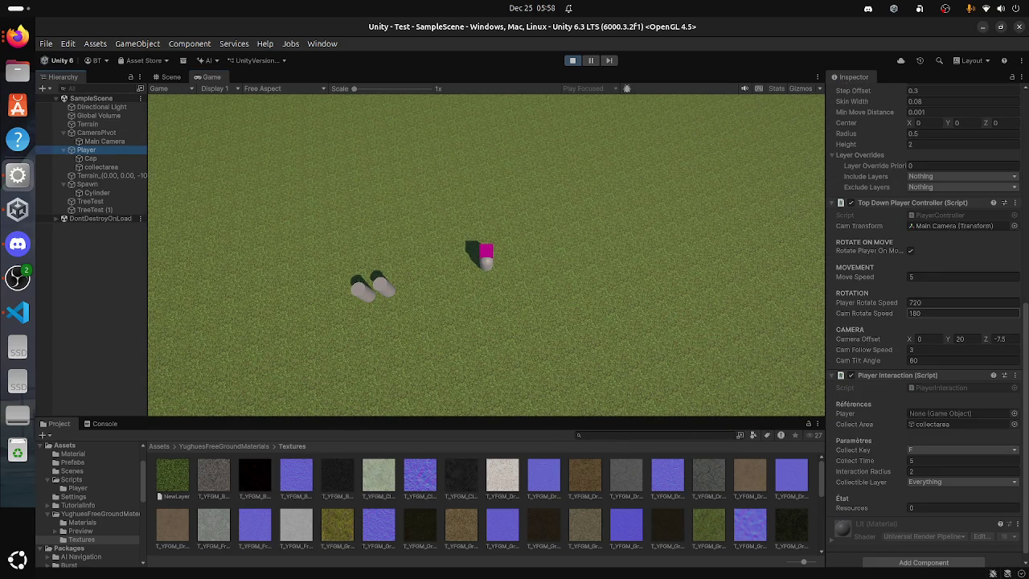
left_click_drag(875, 313, 870, 313)
type("160")
key("Return")
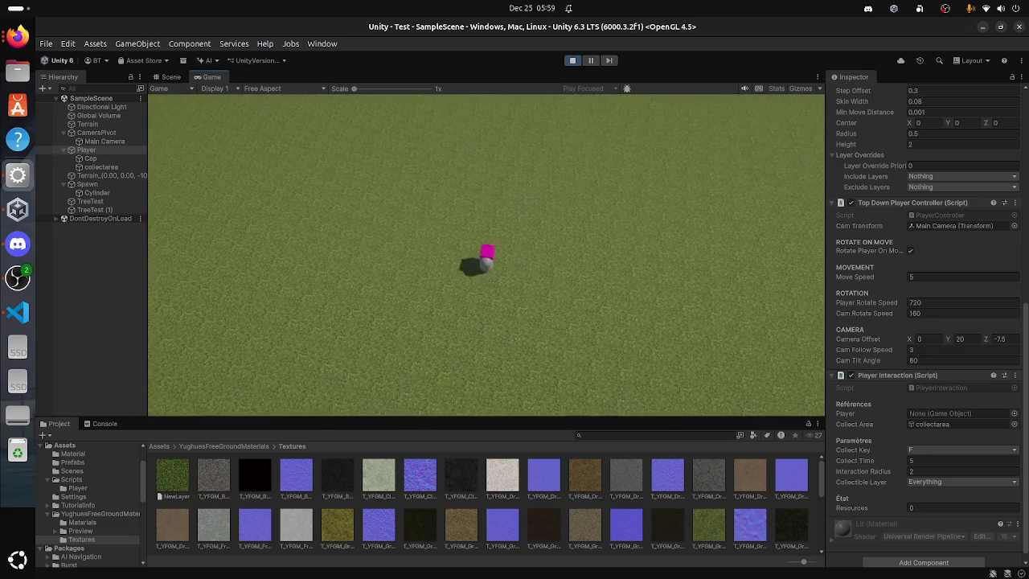
Step: Rotate the game camera around the player with E to test the new speed
key("e")
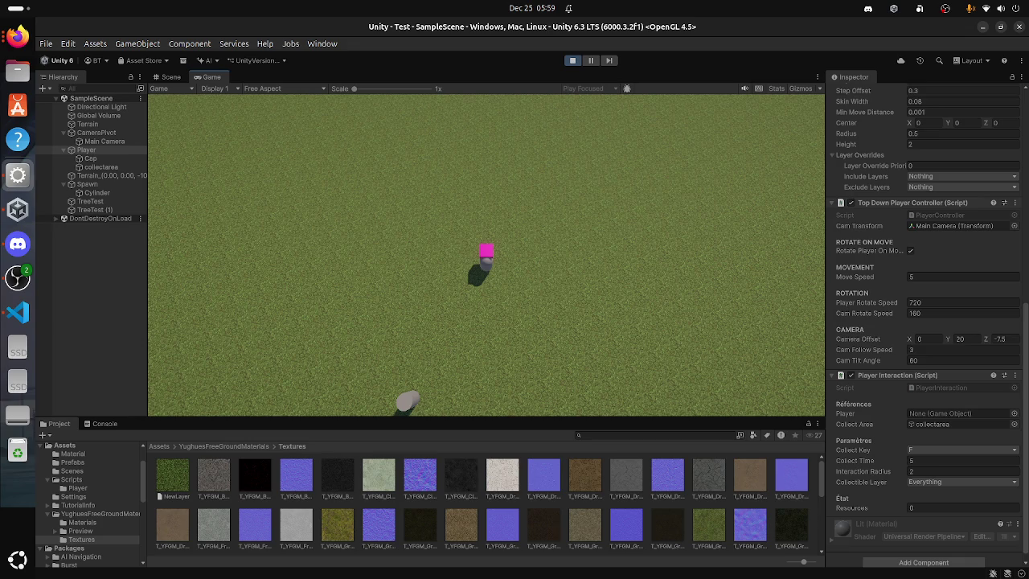
scroll(928, 325, "down", 1)
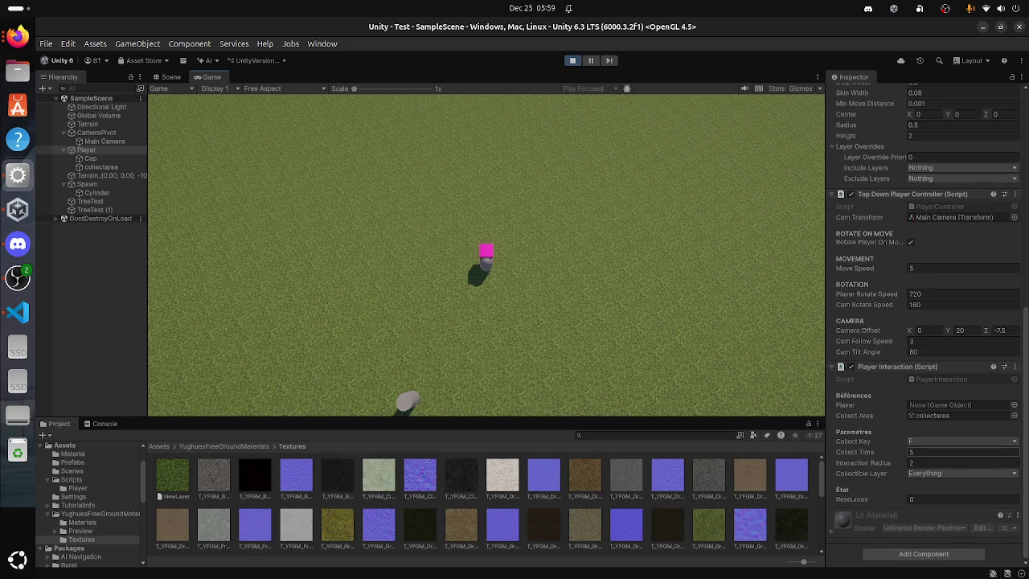
scroll(924, 362, "up", 3)
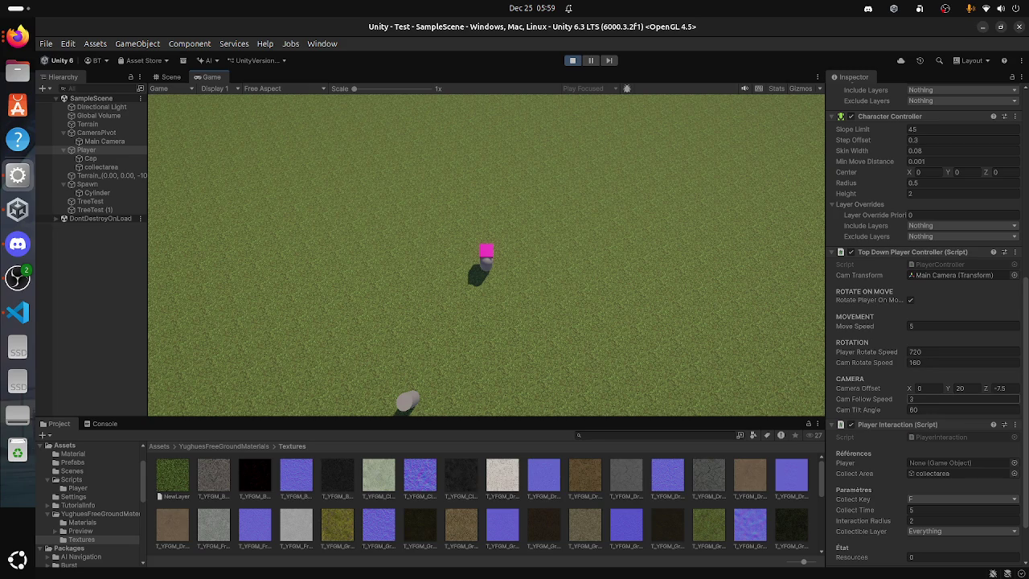
Step: Set Cam Follow Speed to 50 during Play and swing the camera with Q to test
key("BackSpace")
type("50")
key("Return")
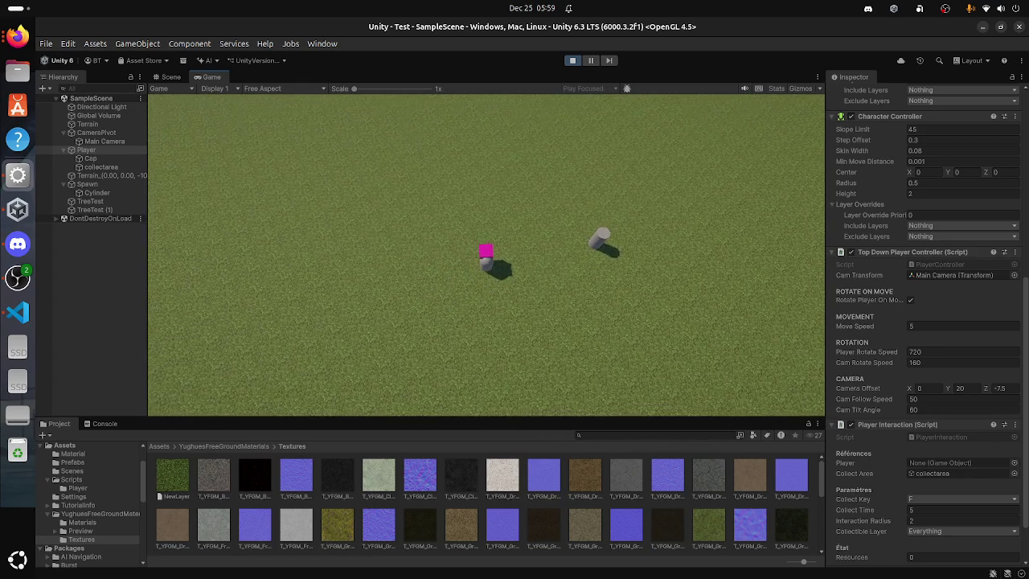
key("q")
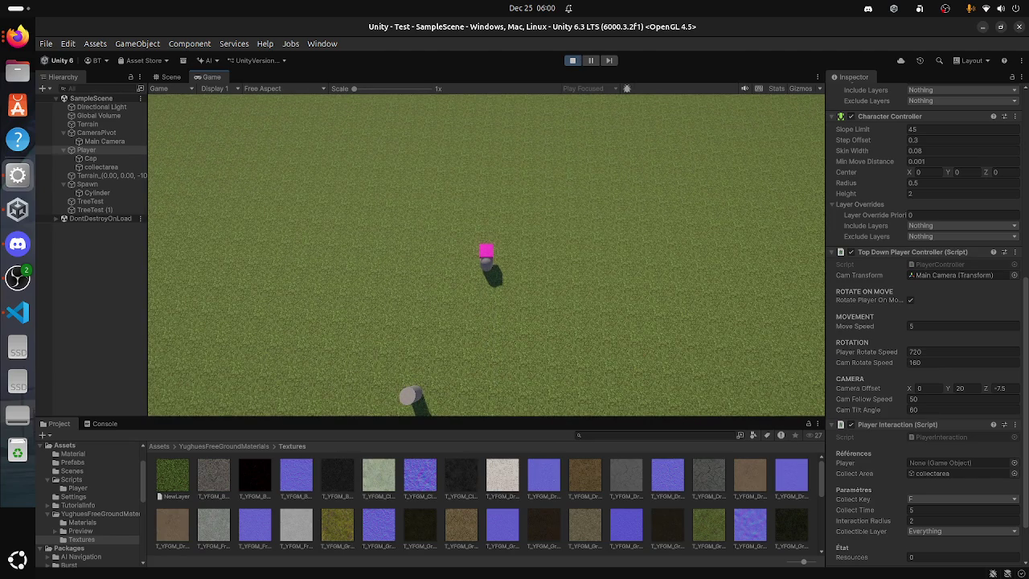
Step: Stop Play mode and re-enter Cam Follow Speed 50 in the Player's Inspector
key("ctrl+p")
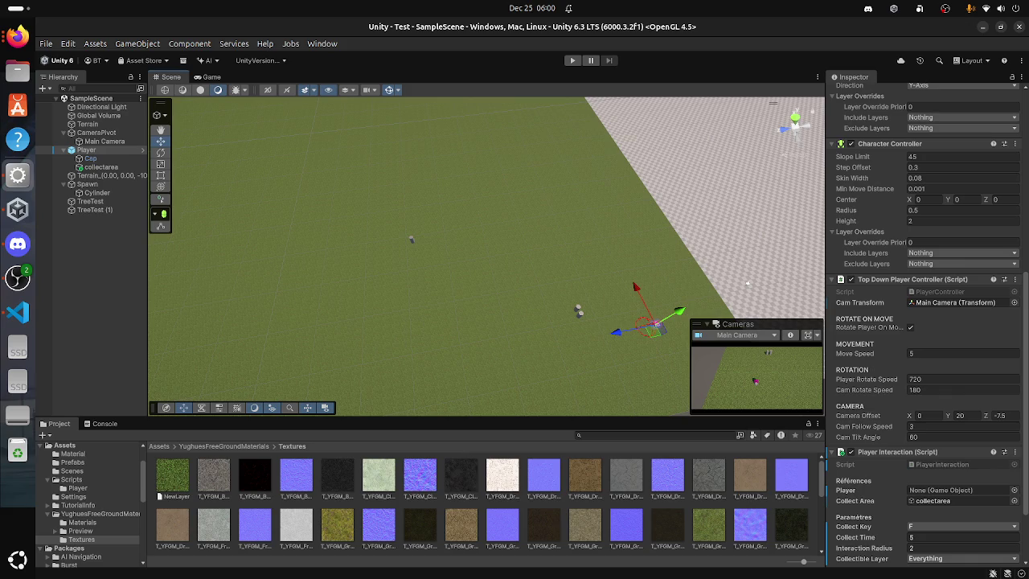
left_click(925, 378)
left_click(925, 389)
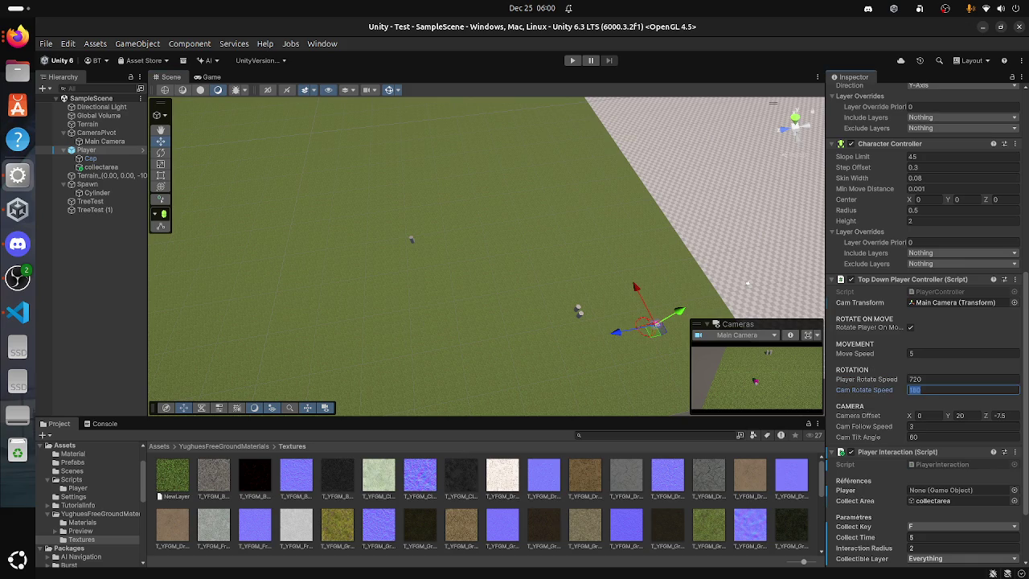
left_click(924, 426)
type("50")
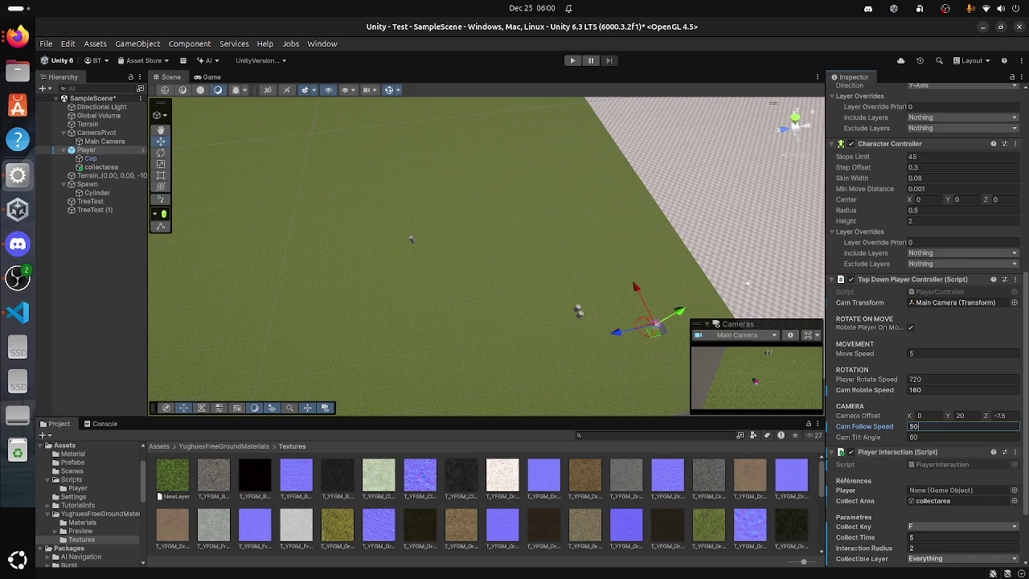
key("super")
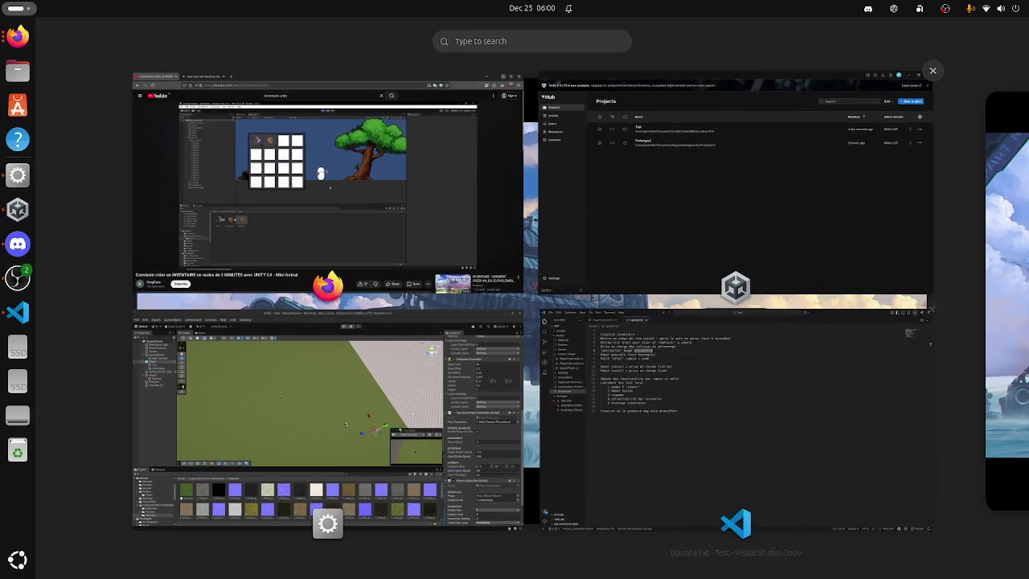
Step: Write 'Ajoute du sprint' at the top of Update.txt and save it
left_click(731, 434)
left_click(190, 72)
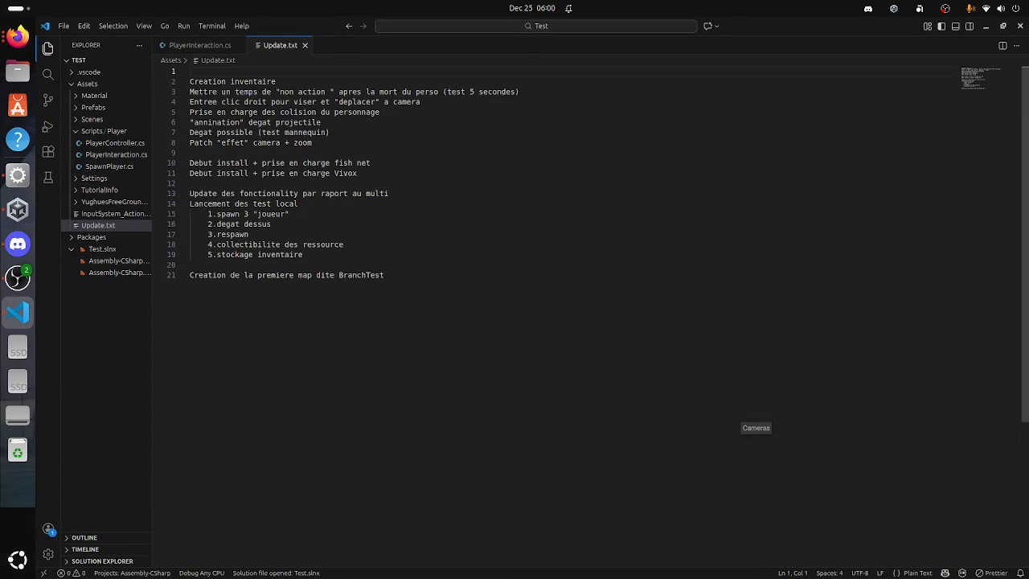
type("Ajoute du ")
type("sprint")
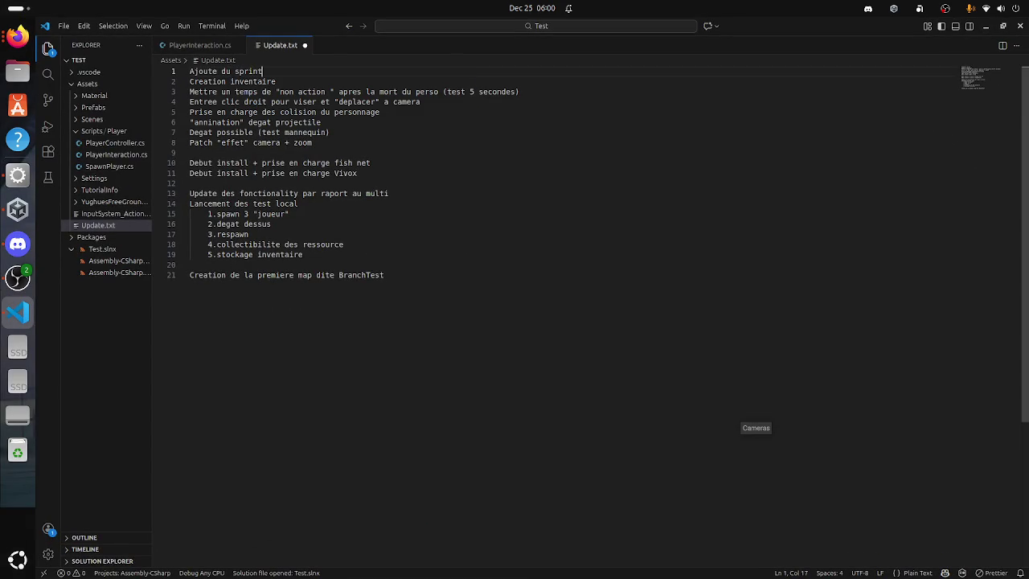
key("super")
key("super")
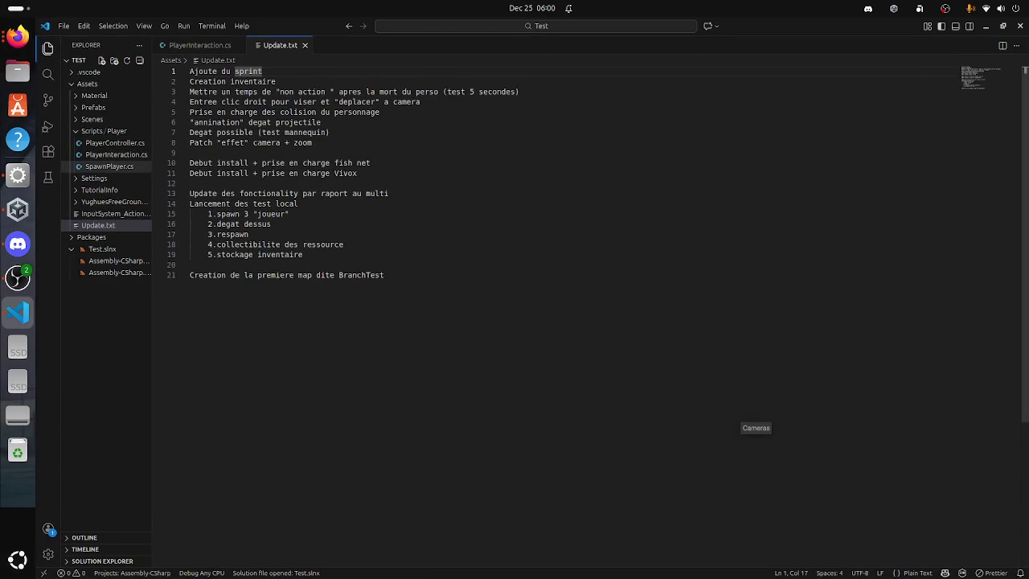
Step: Browse PlayerInteraction.cs and PlayerController.cs, return to Update.txt, then switch to the YouTube window
left_click(116, 154)
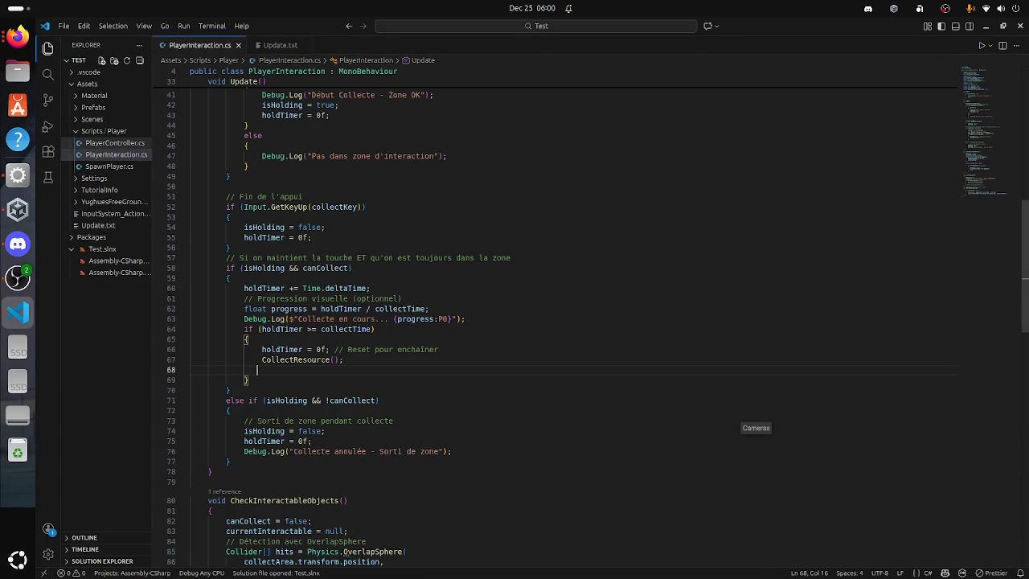
left_click(115, 142)
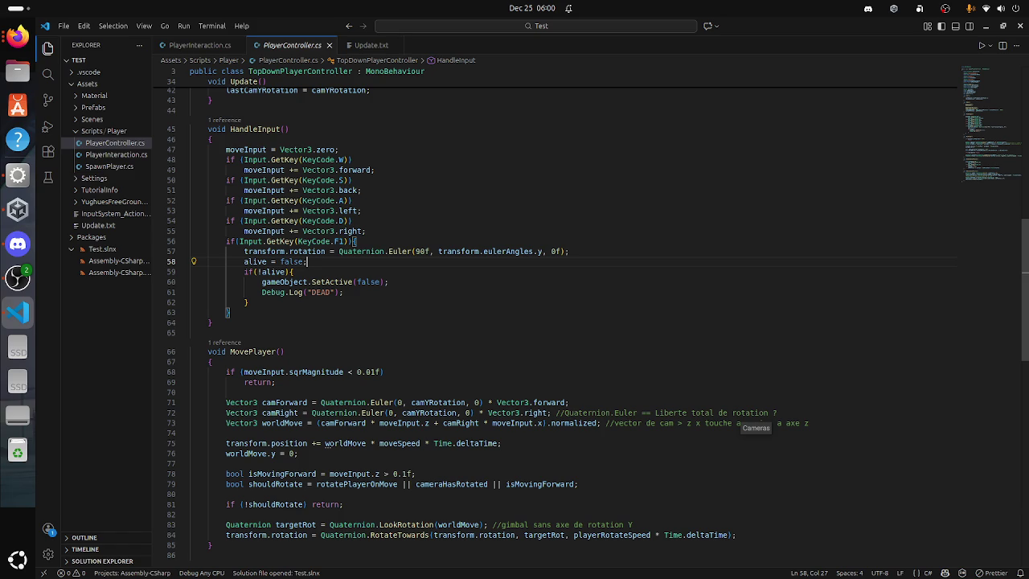
left_click(98, 225)
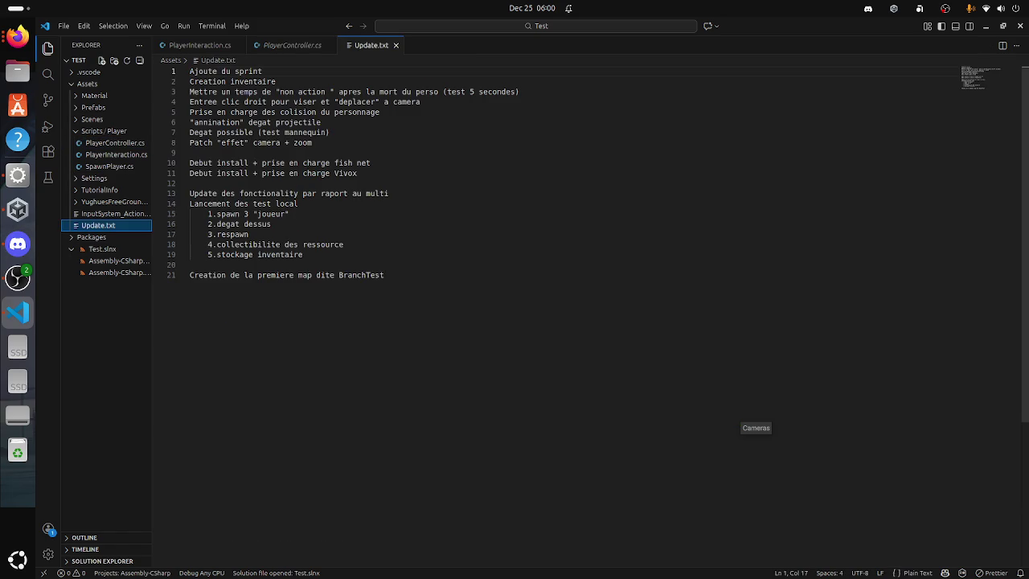
left_click(277, 275)
left_click(193, 264)
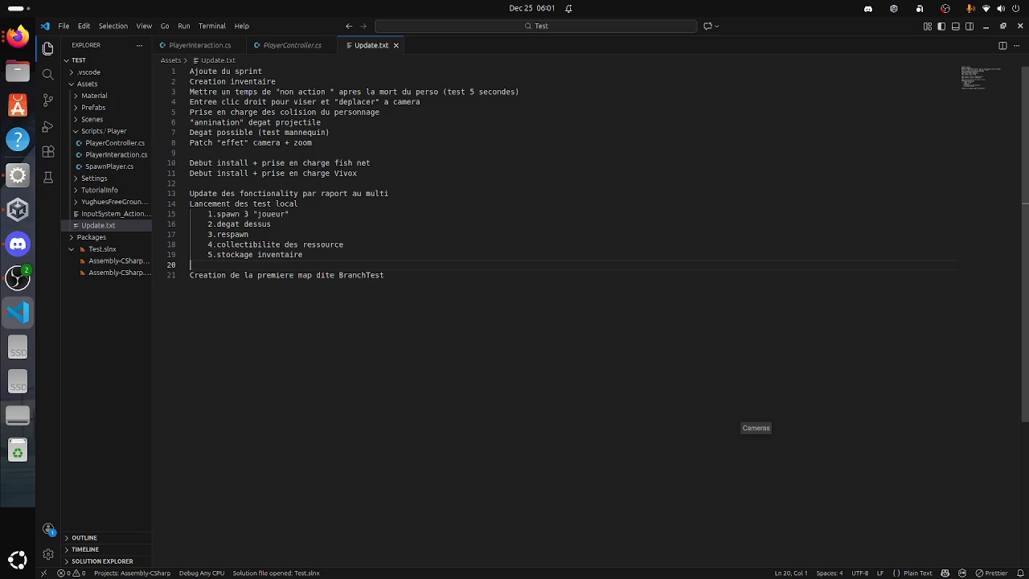
key("super")
left_click(536, 306)
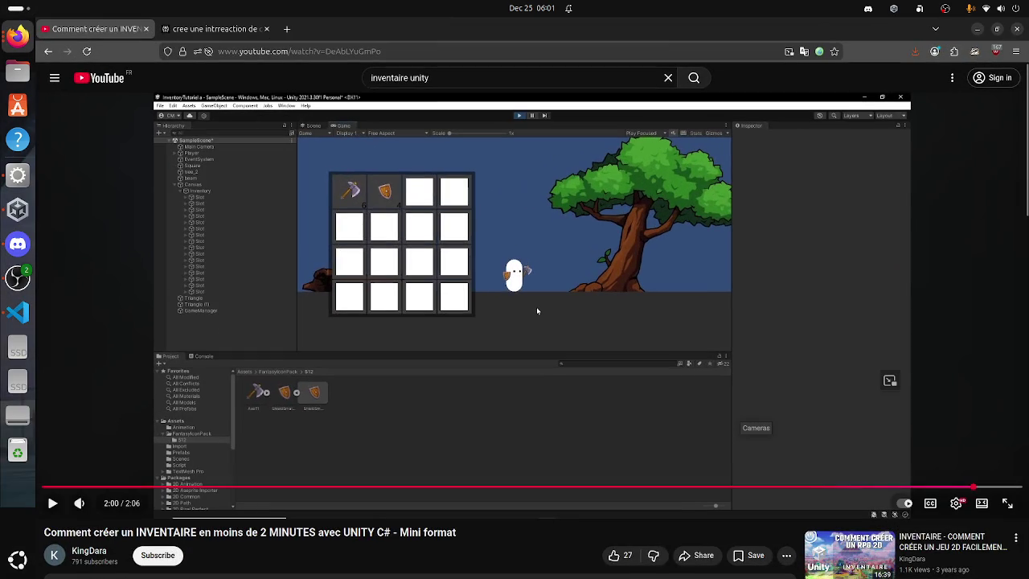
Step: Search YouTube for 'foxhole bunker' and play Foxhole Guide - Bunker Bases from around 6:10
key("slash")
type("fo")
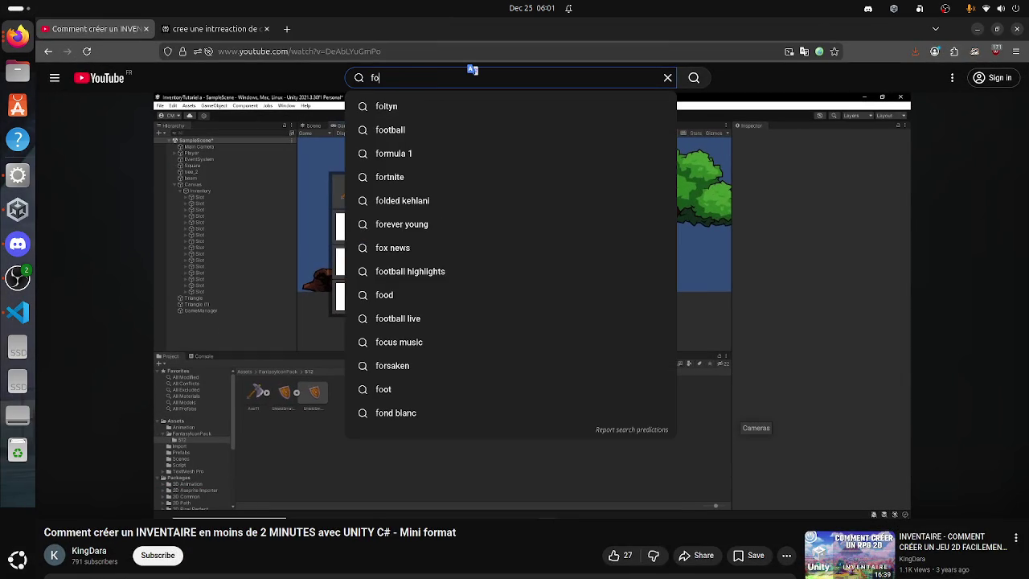
type("xhole b")
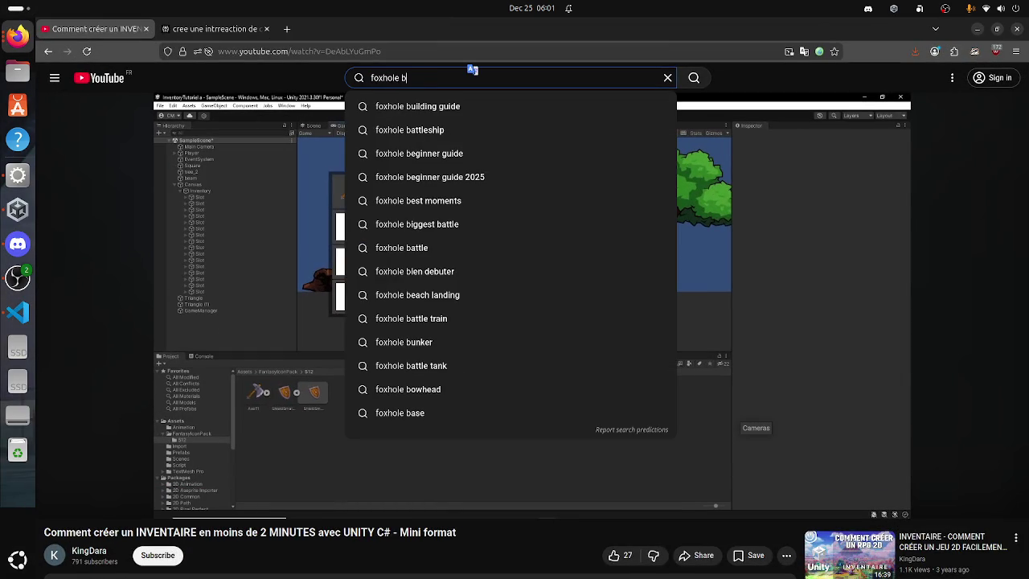
type("unker")
key("Return")
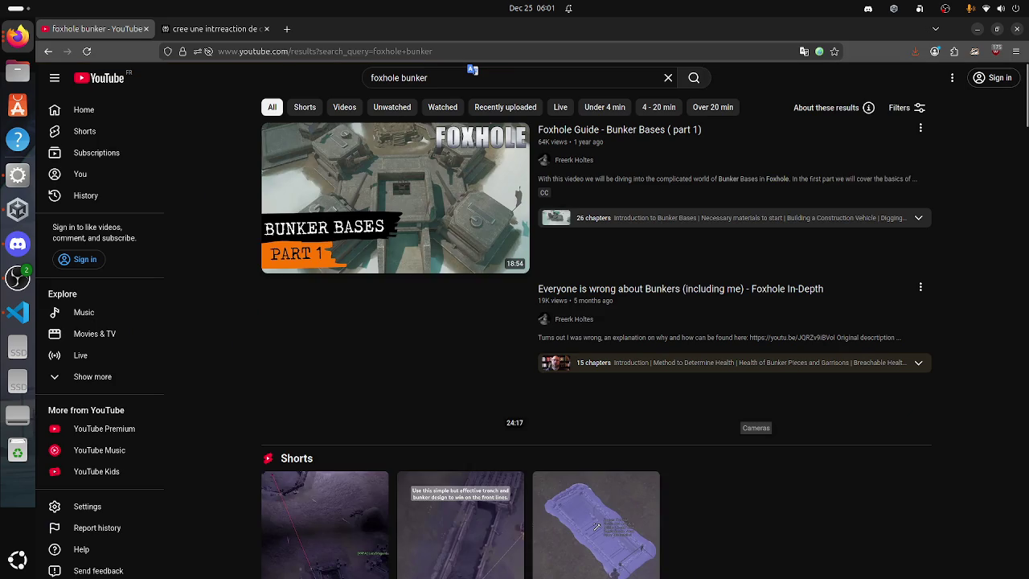
left_click(395, 198)
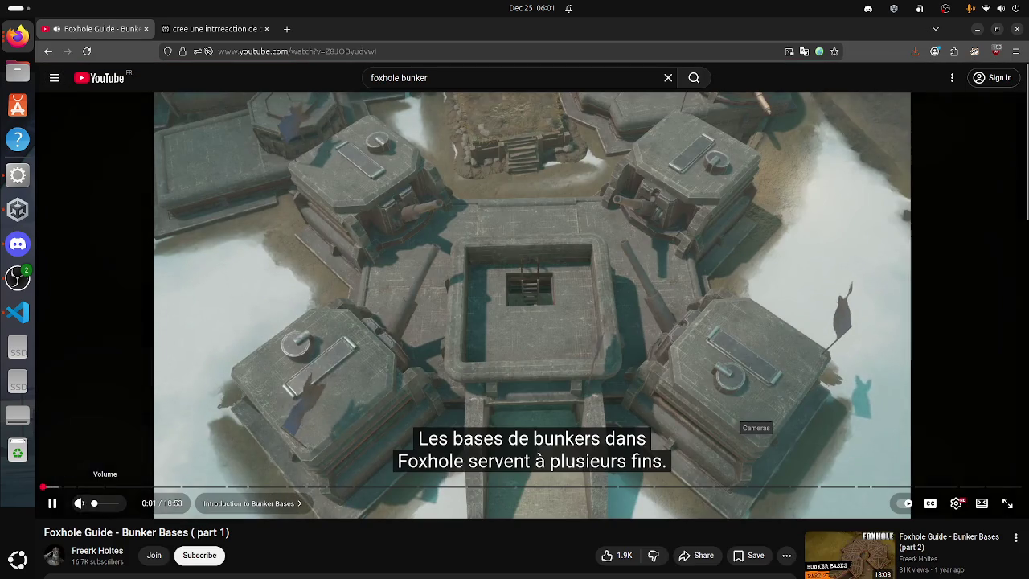
mouse_move(96, 486)
left_mouse_down()
mouse_move(372, 487)
mouse_move(360, 487)
left_mouse_up()
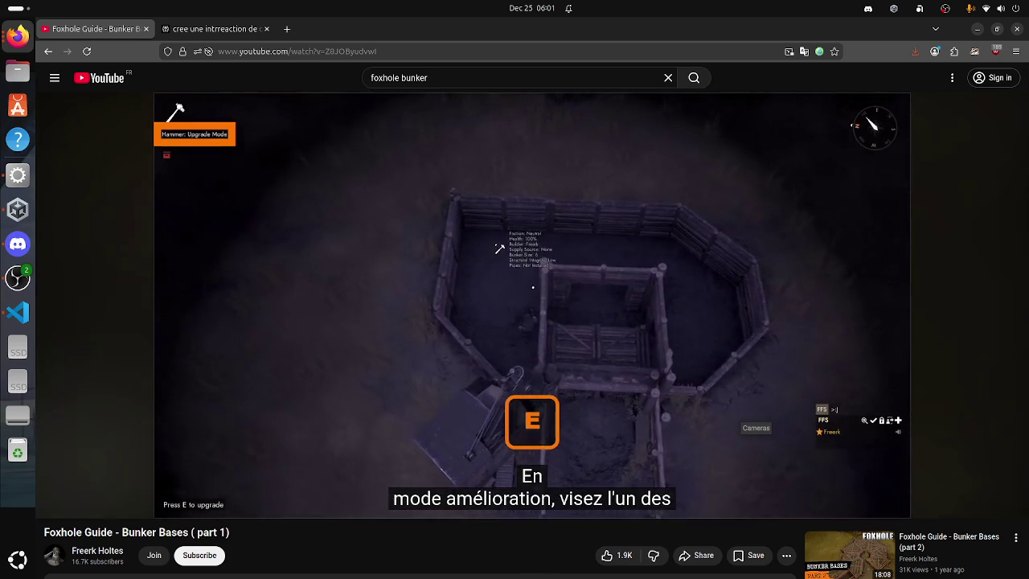
key("Left")
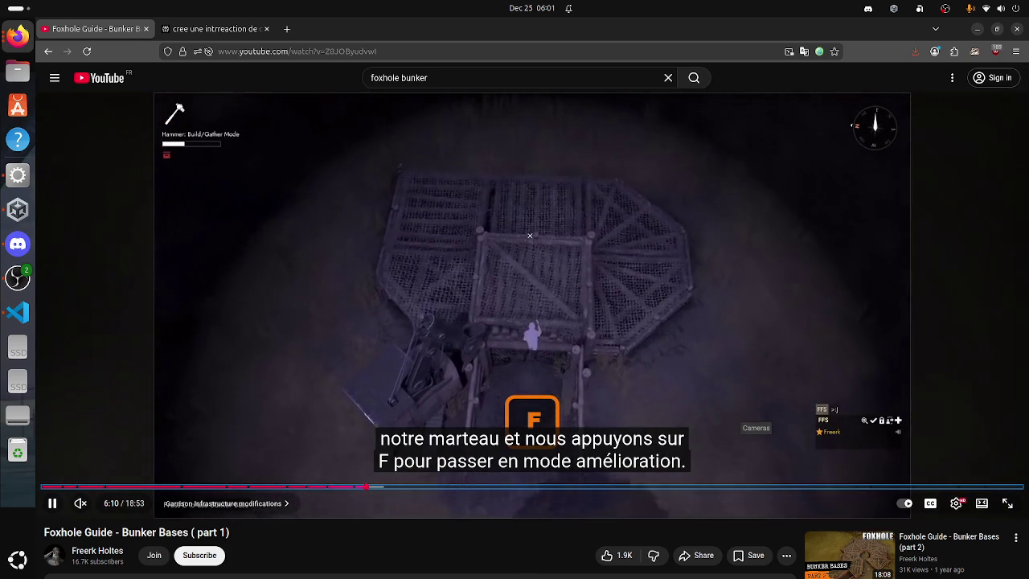
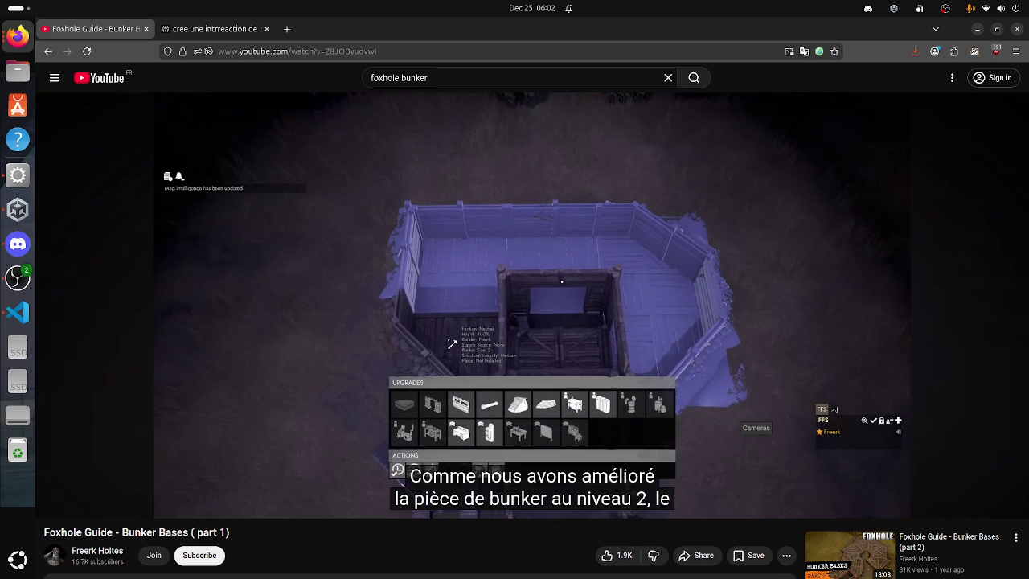
Step: Pause the Foxhole bunker guide video and bring the editor with Update.txt to the front
left_click(530, 305)
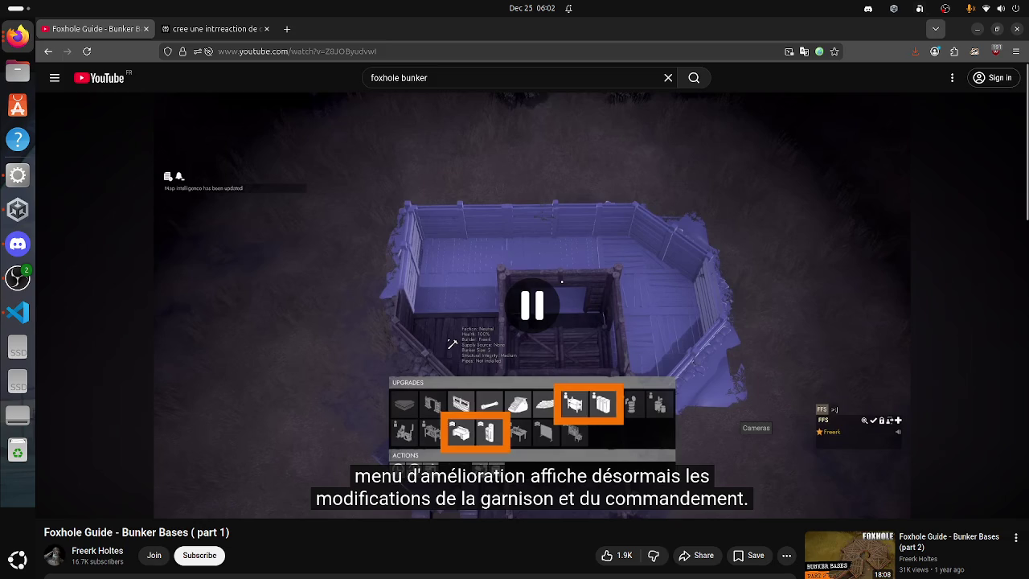
left_click(977, 28)
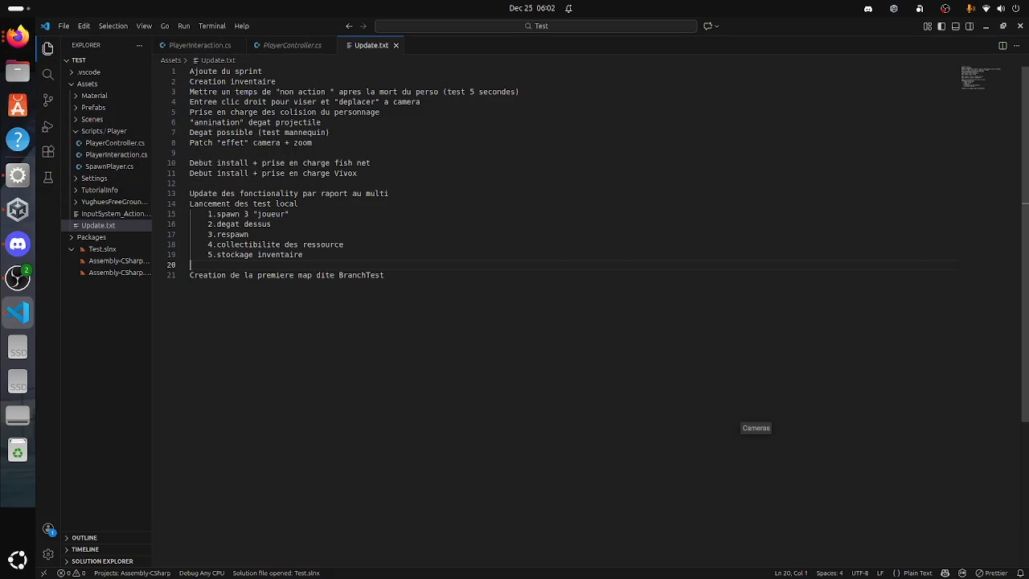
Step: Open PlayerController.cs and start a new line after the D-key check in HandleInput
left_click(115, 142)
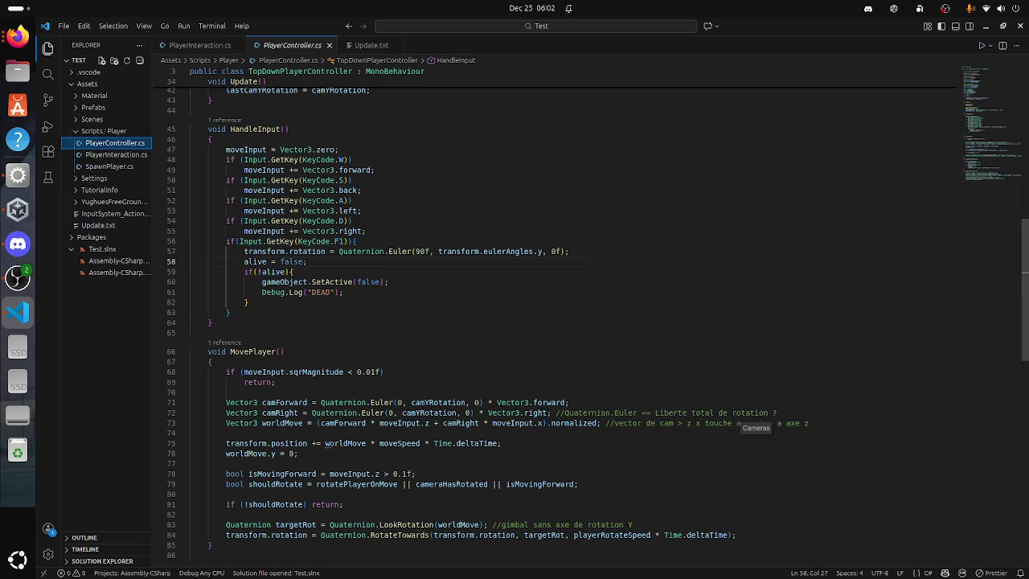
scroll(515, 322, "down", 5)
left_click(356, 194)
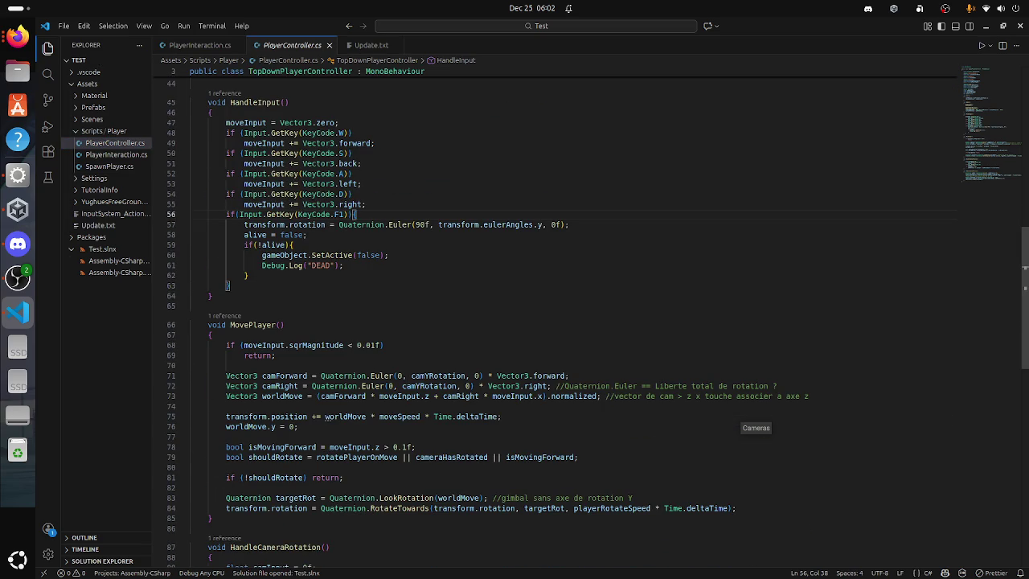
left_click(366, 204)
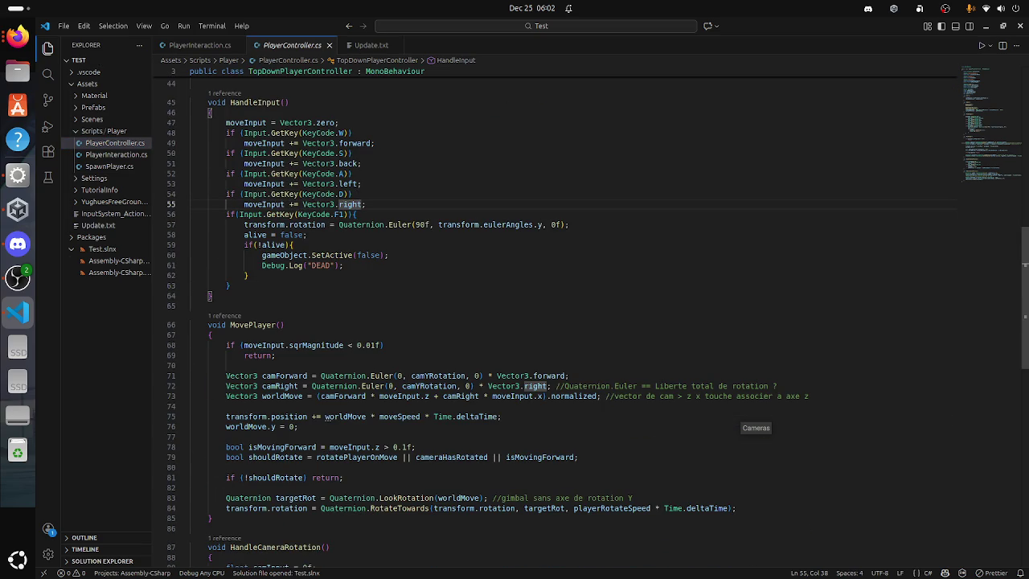
key("Return")
Step: Type if (Input.GetKey(KeyCode.LeftShift) with IntelliSense and leave an empty line below it
type("if ")
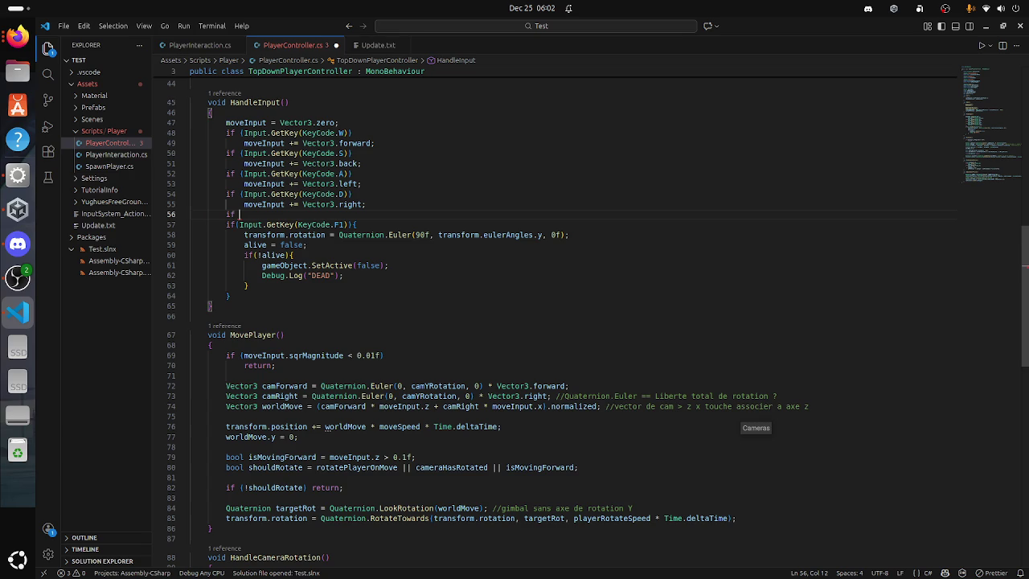
type("(Input.G")
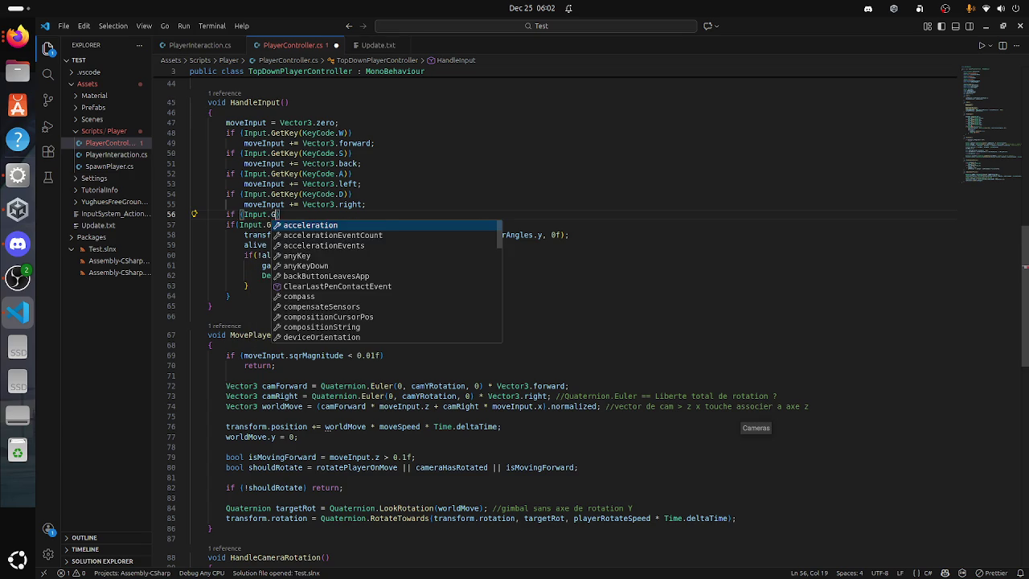
type("etK")
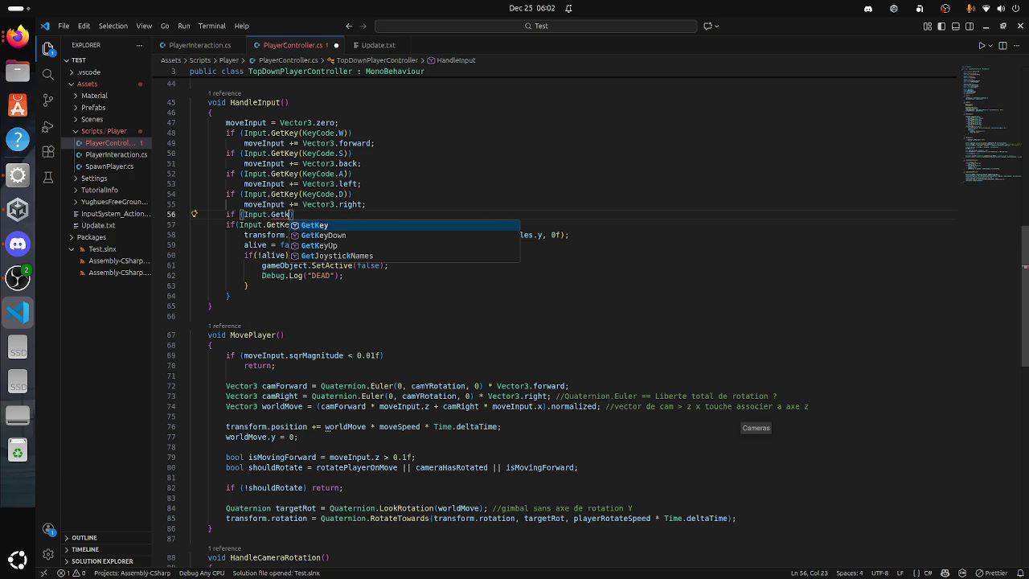
key("Tab")
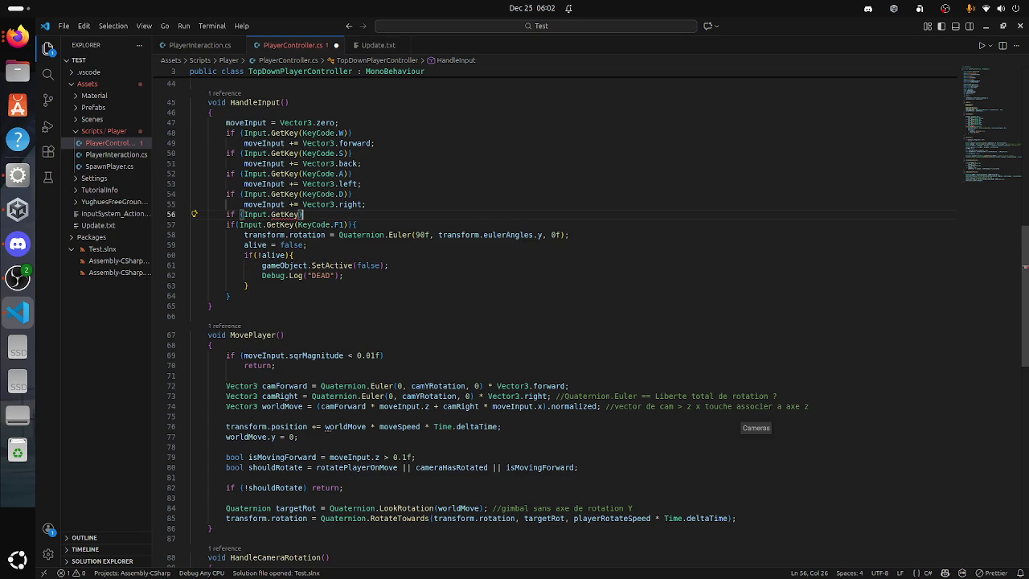
type("(")
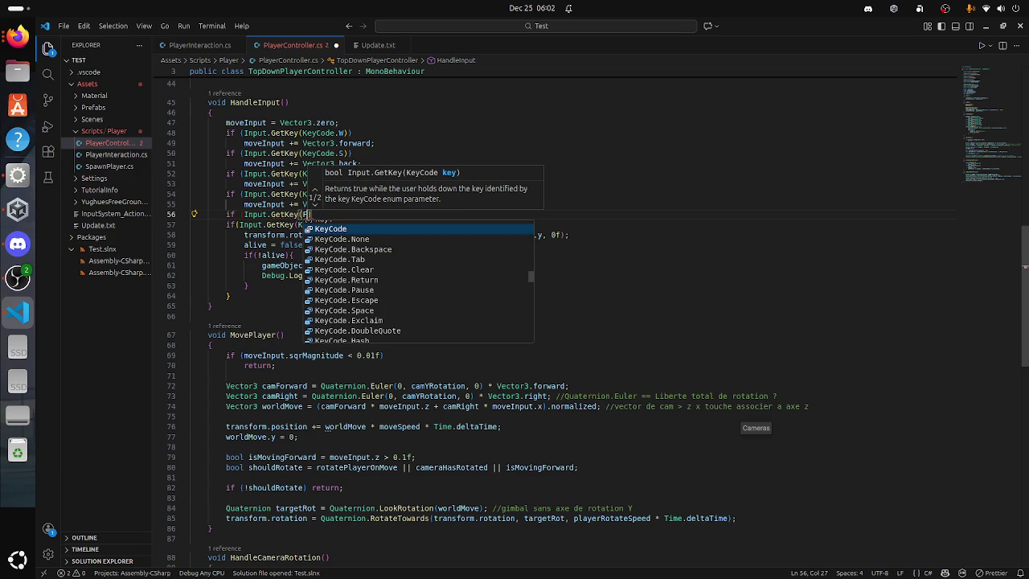
key("Escape")
key("Tab")
type(".SH")
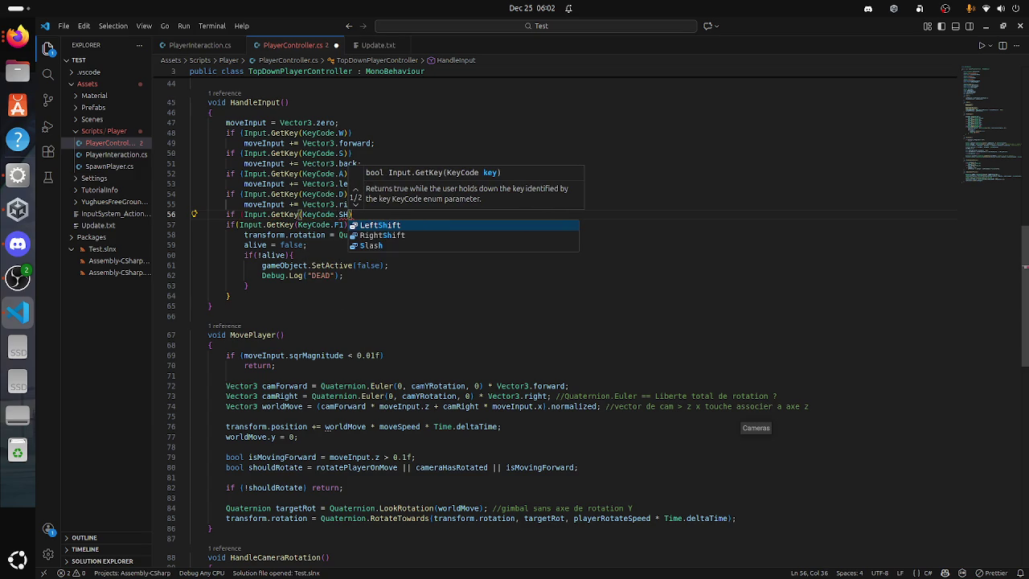
key("Tab")
type(")")
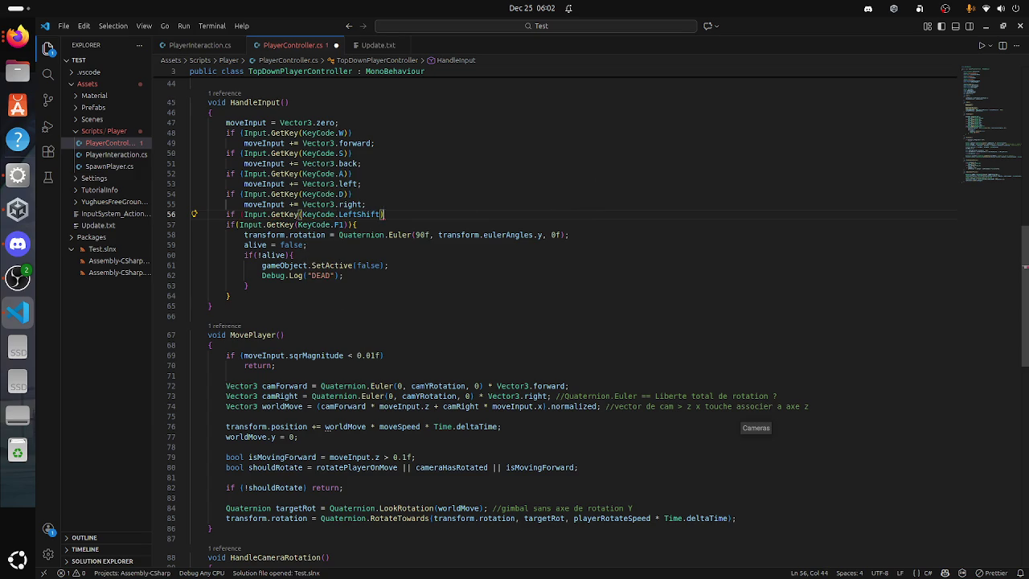
type(";")
key("Return")
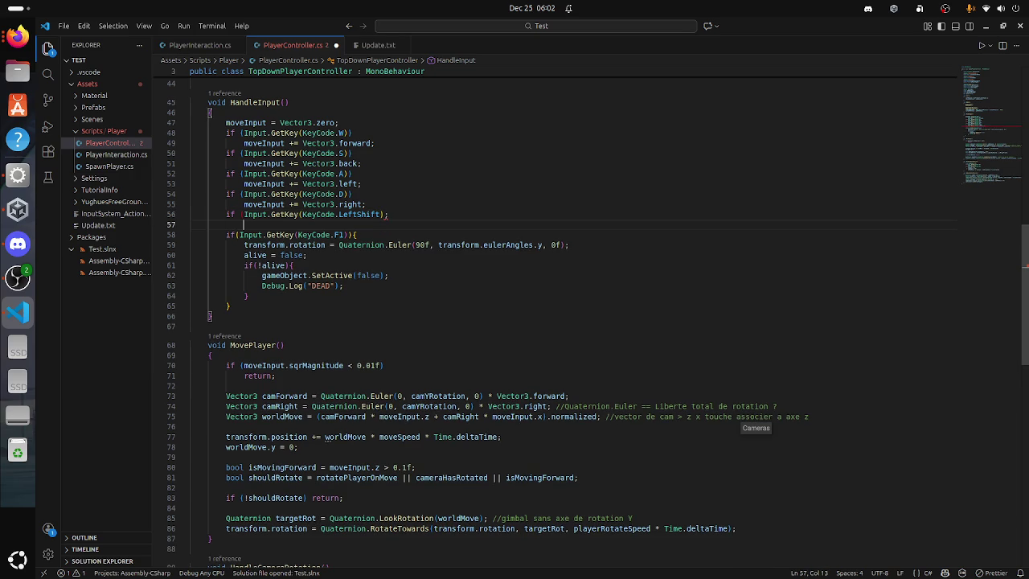
key("BackSpace")
key("BackSpace")
key("BackSpace")
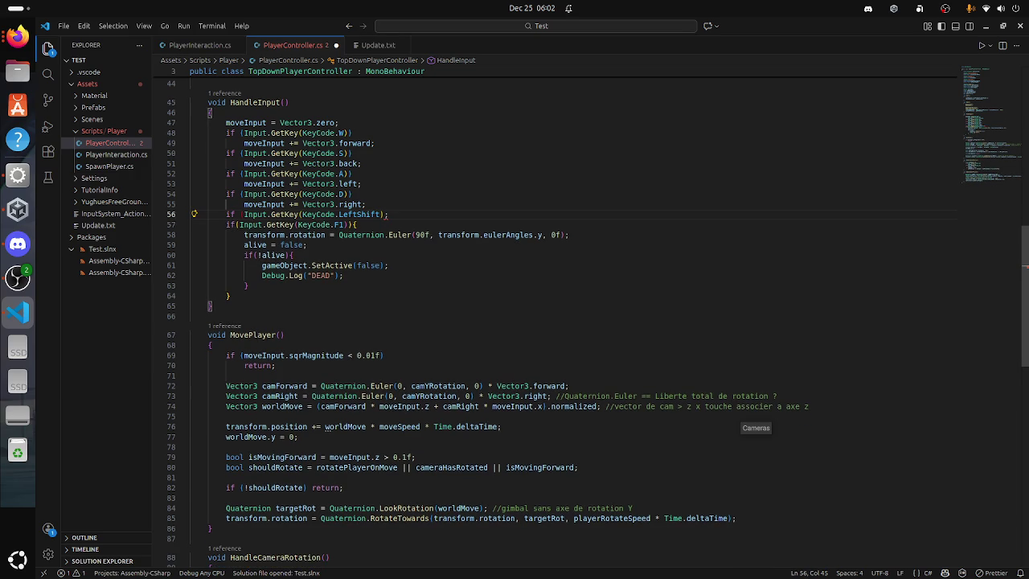
key("Return")
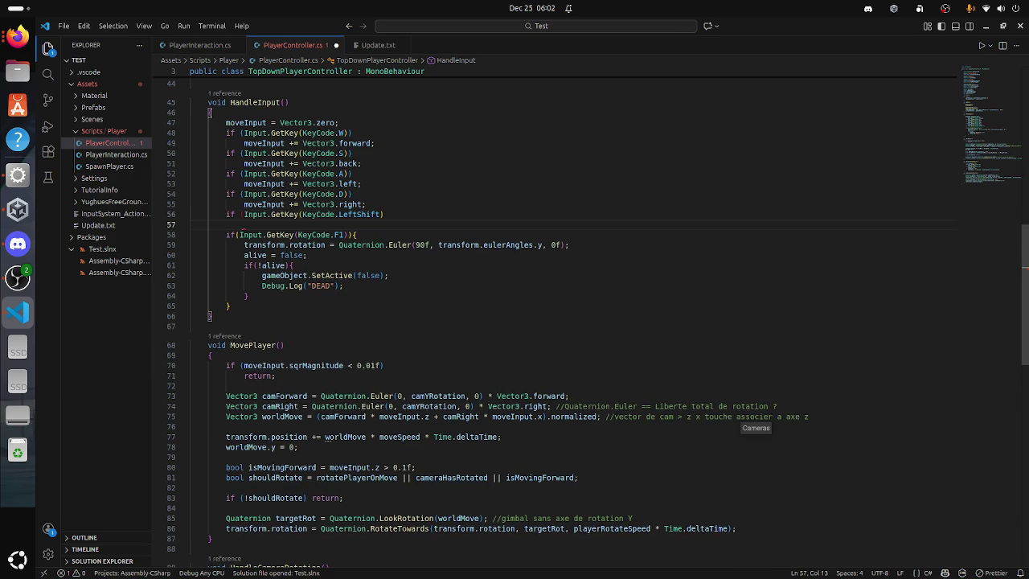
Step: Add the missing closing parenthesis to the LeftShift condition on line 56
type("ddd")
key("BackSpace")
key("BackSpace")
key("BackSpace")
key("Up")
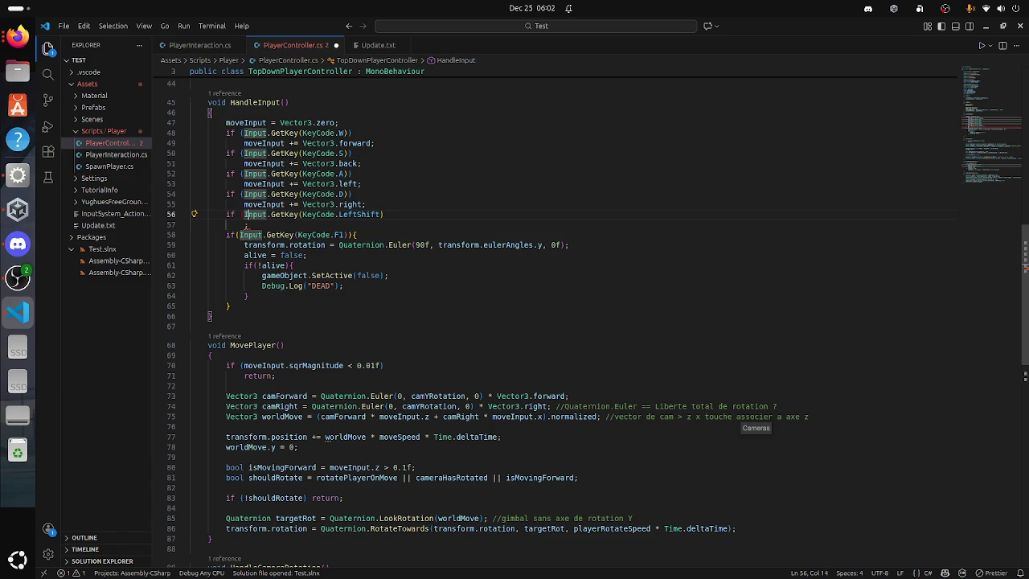
key("End")
type(")")
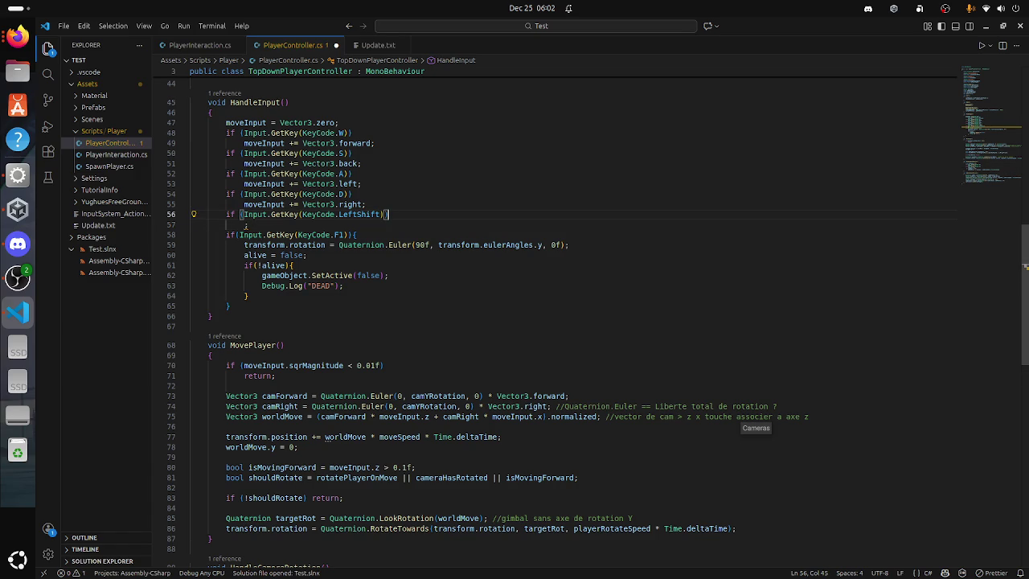
key("Down")
Step: Type moveInput += Vector3.forward + speed on line 57, then delete the expression again
type("mo")
key("Tab")
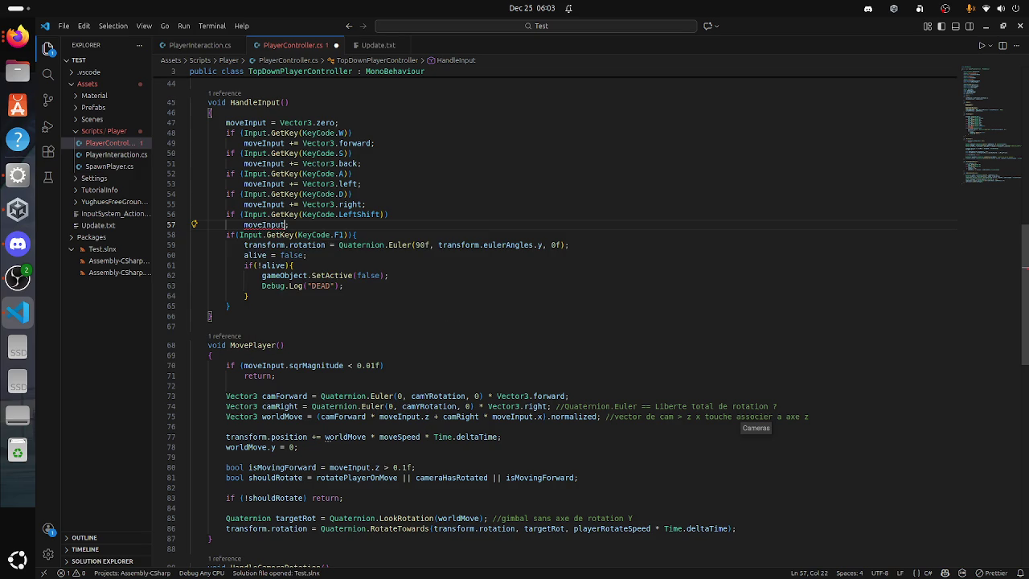
type("=")
key("BackSpace")
type("+= ")
type("Ve")
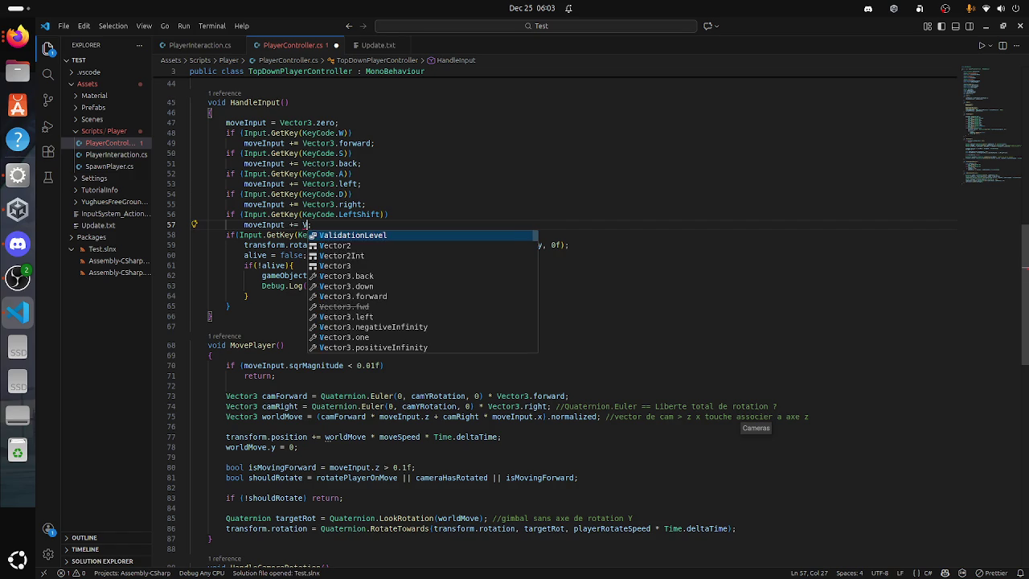
key("Down")
key("Down")
key("Return")
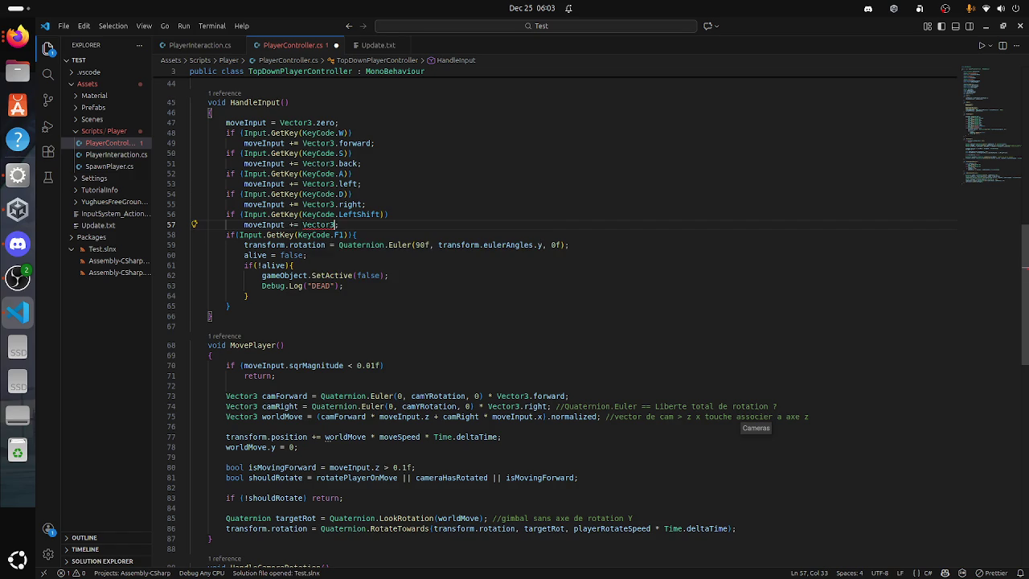
type(".fo")
key("Return")
type("+")
type(" speed")
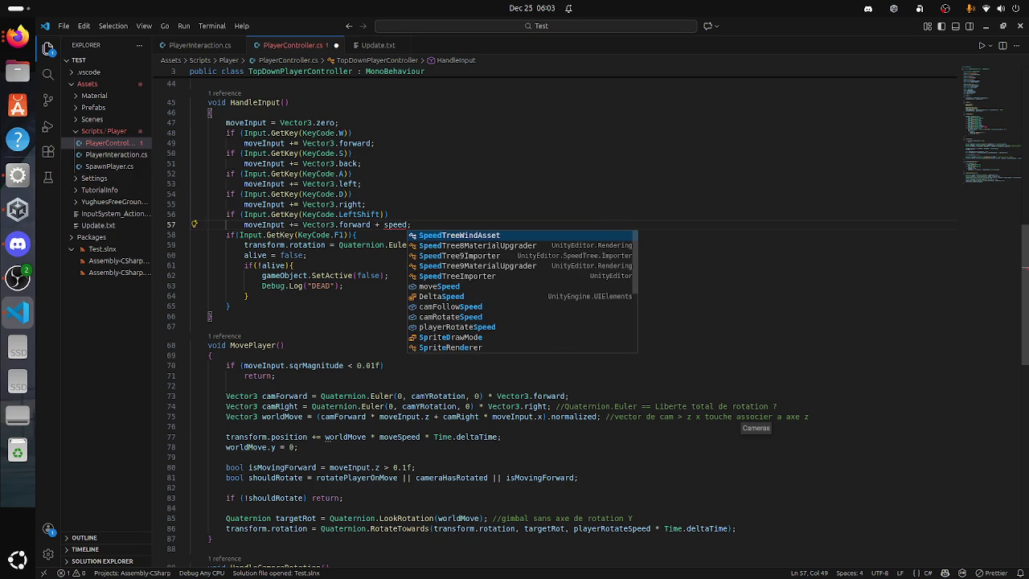
key("BackSpace")
key("BackSpace")
key("BackSpace")
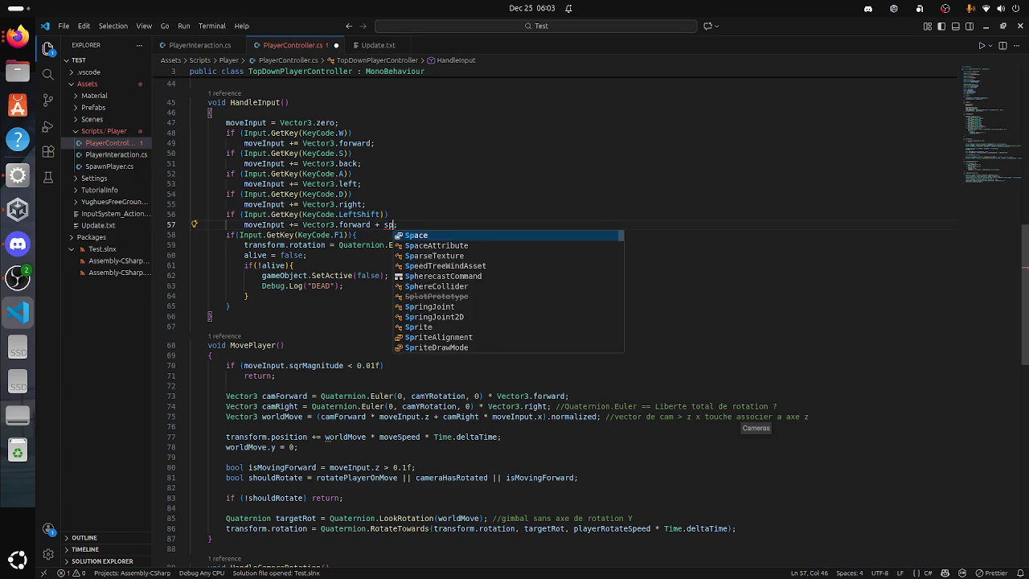
key("BackSpace")
key("BackSpace")
key("BackSpace")
key("BackSpace")
key("BackSpace")
key("BackSpace")
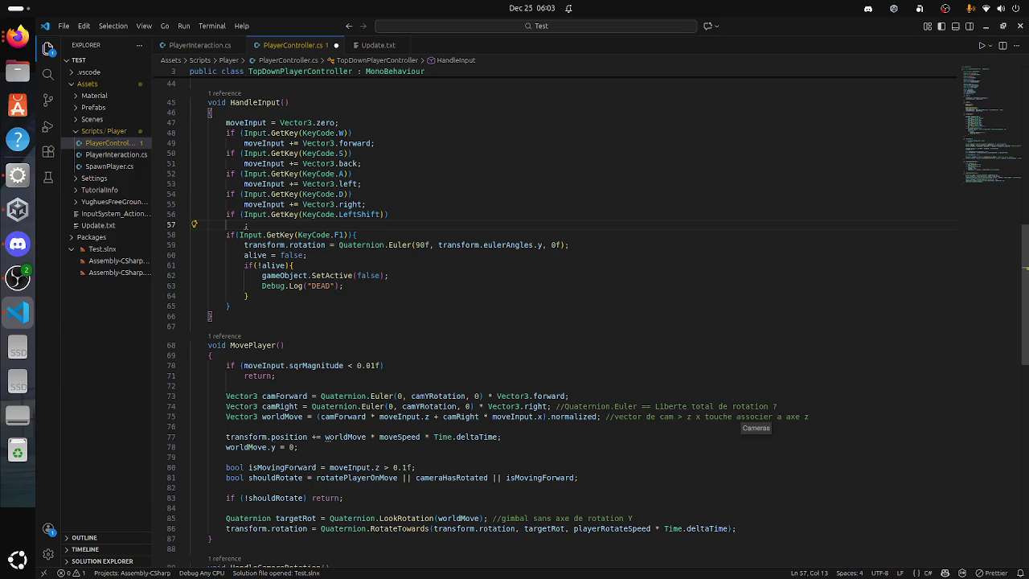
scroll(245, 227, "up", 10)
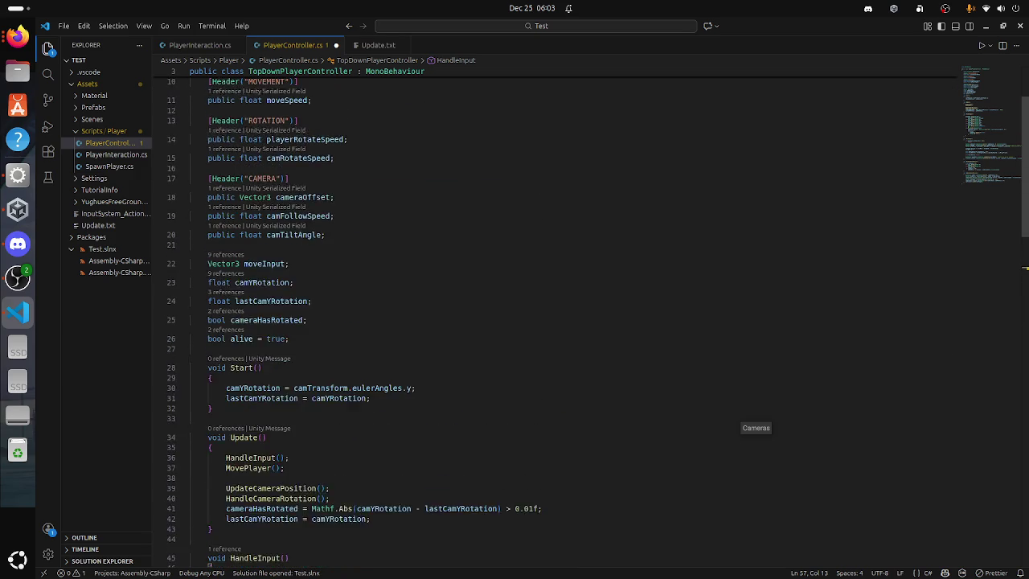
scroll(515, 317, "up", 3)
scroll(515, 317, "down", 5)
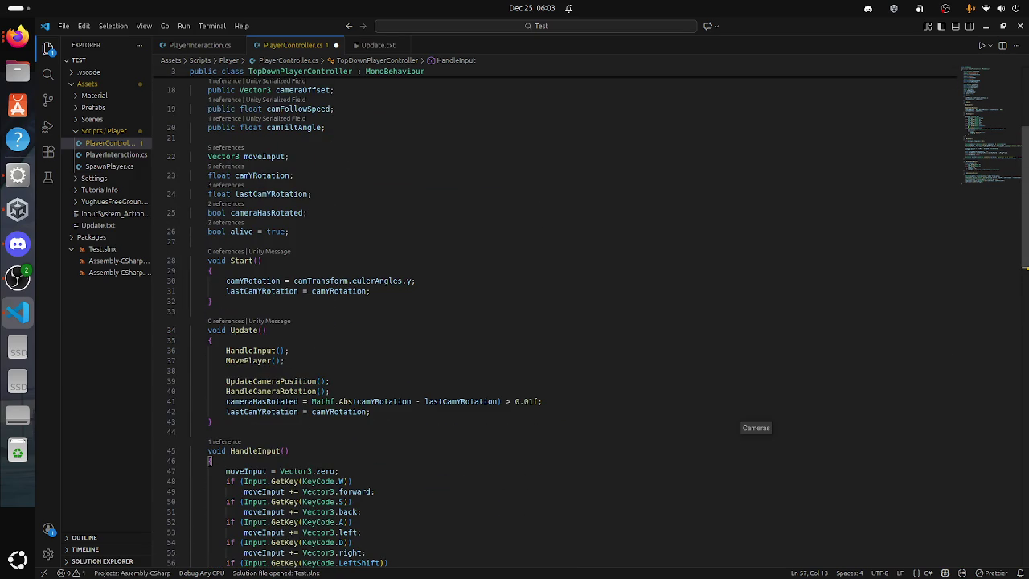
scroll(514, 317, "down", 15)
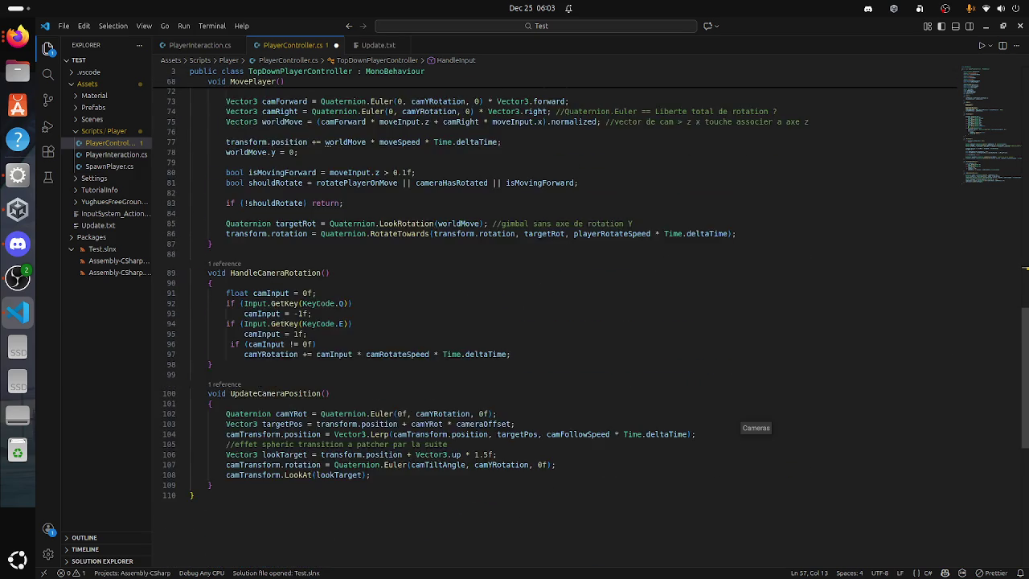
scroll(515, 317, "up", 9)
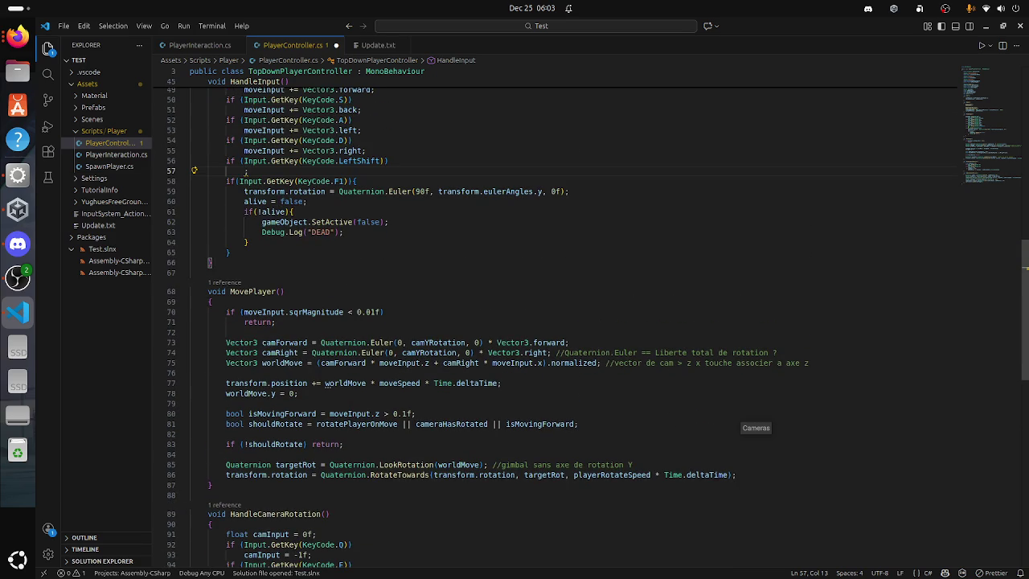
mouse_move(241, 383)
left_click_drag(501, 383, 226, 383)
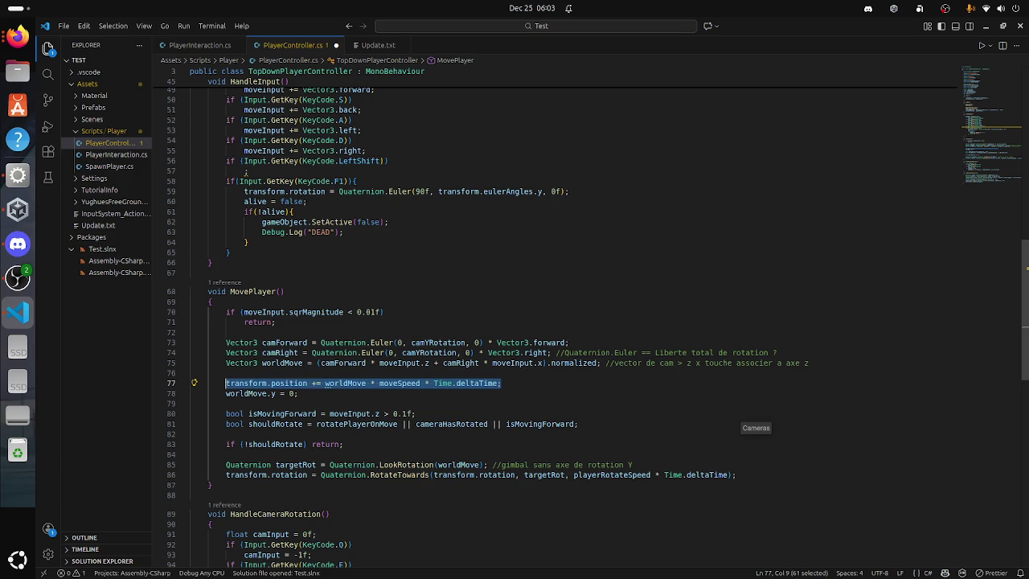
scroll(226, 383, "up", 3)
Step: Paste the position-update line into the LeftShift branch on line 57
left_click(250, 279)
type("transform.position += worldMove * moveSpeed * Time.deltaTime;")
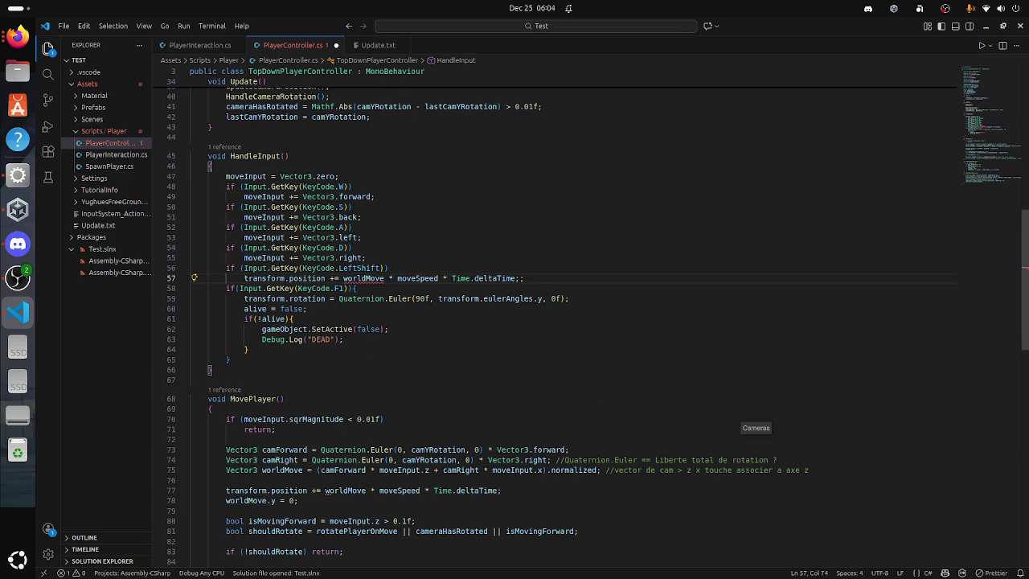
key("Left")
key("Left")
key("Left")
scroll(514, 321, "down", 3)
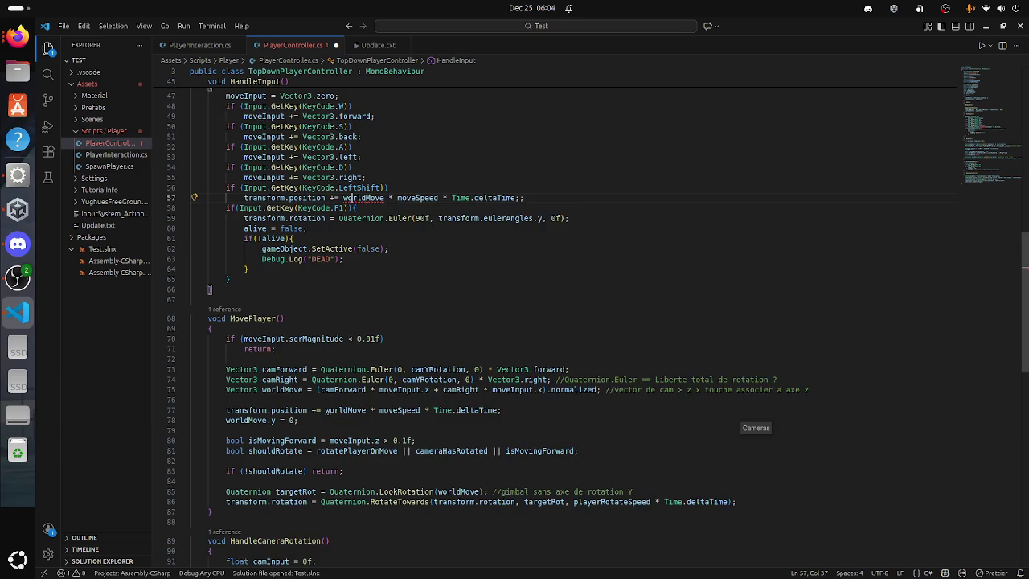
scroll(514, 322, "up", 2)
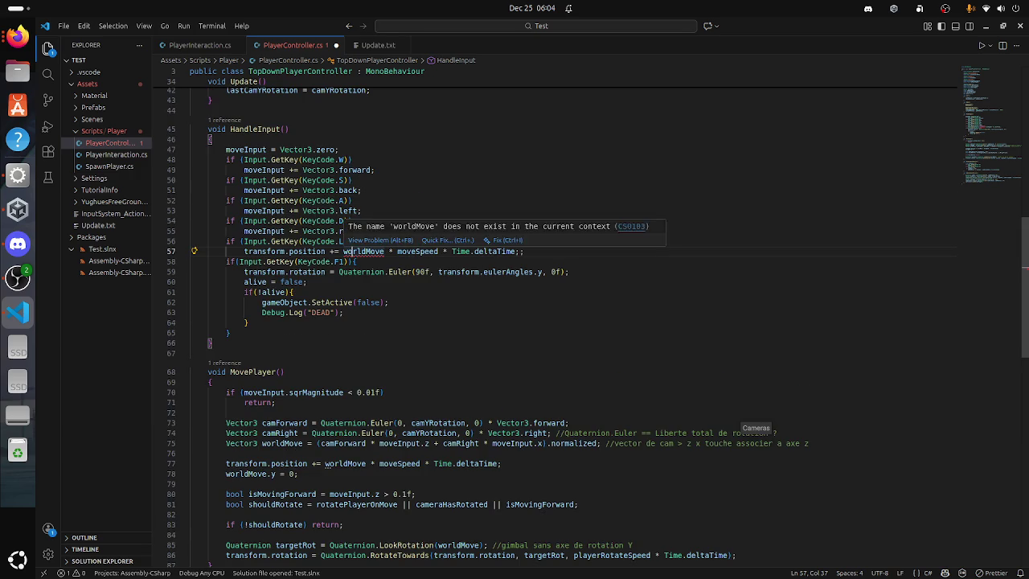
Step: Remove worldMove from line 57, try a transform.position.z term and save, then remove it
left_click(330, 251)
double_click(364, 251)
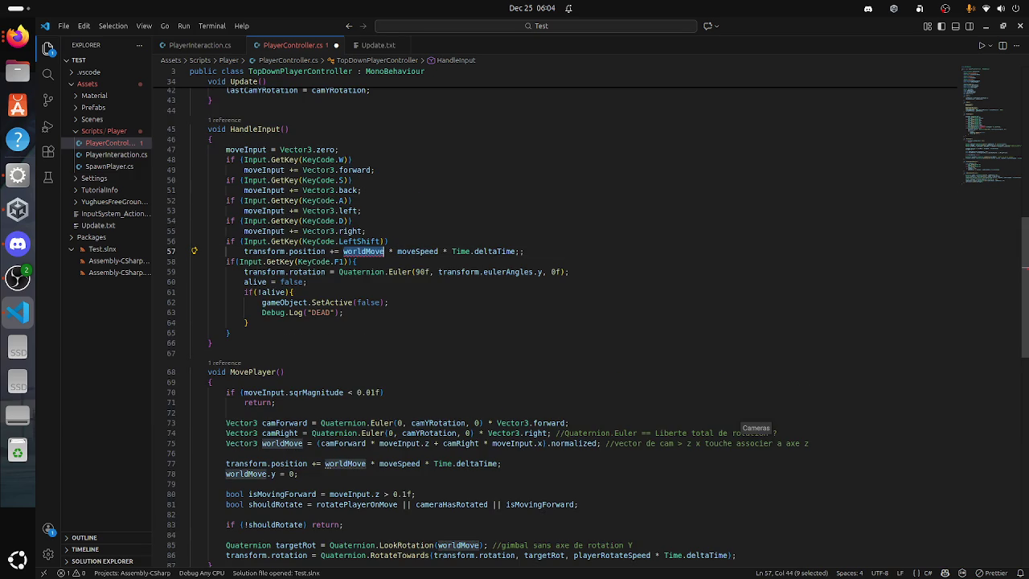
key("BackSpace")
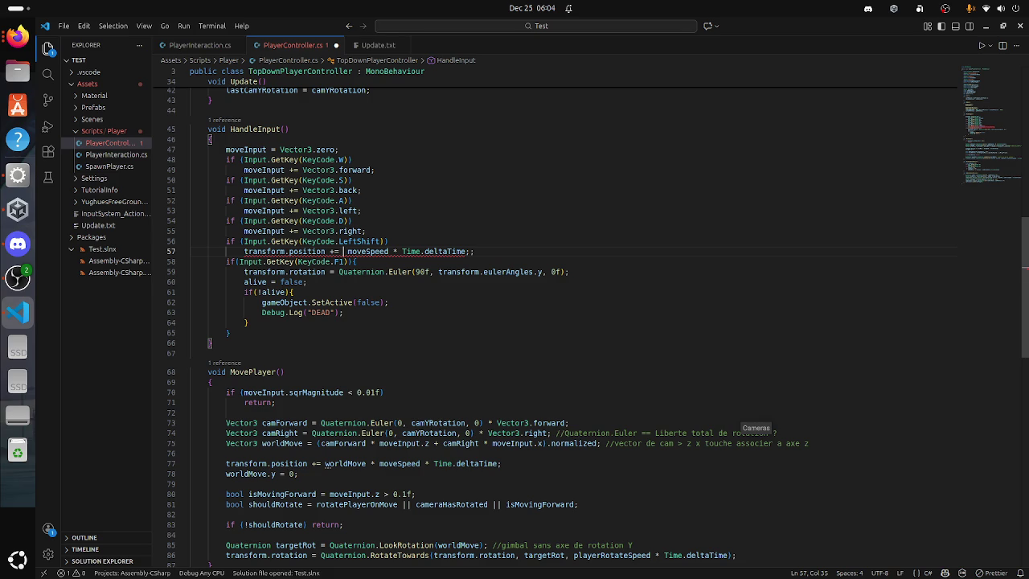
type("transform.")
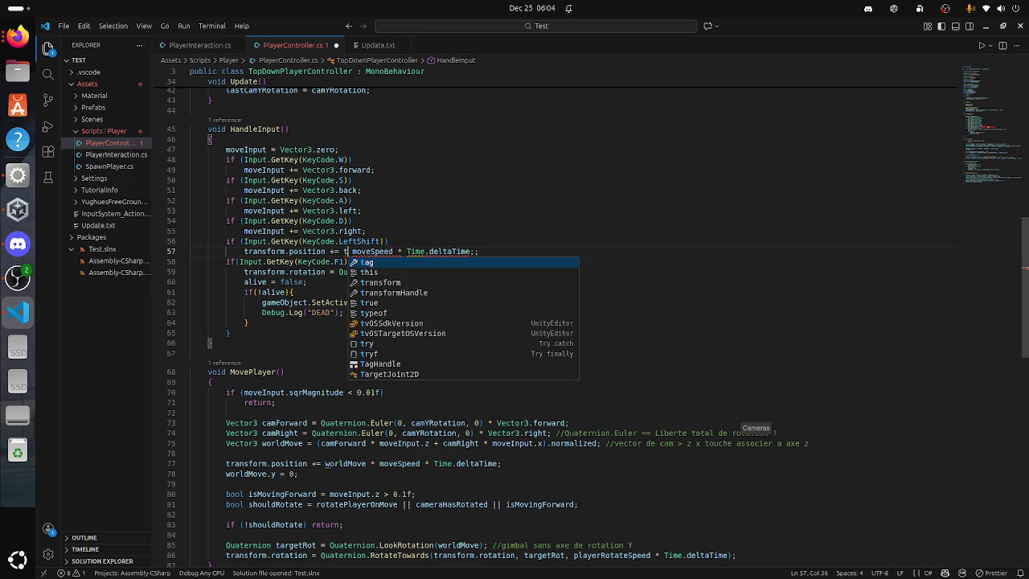
type("position.")
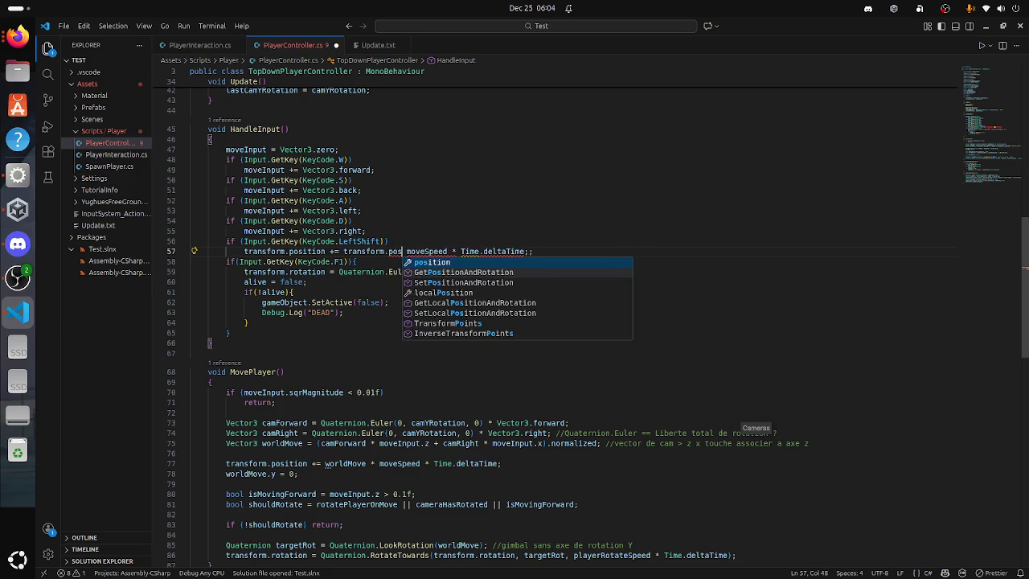
type("z *")
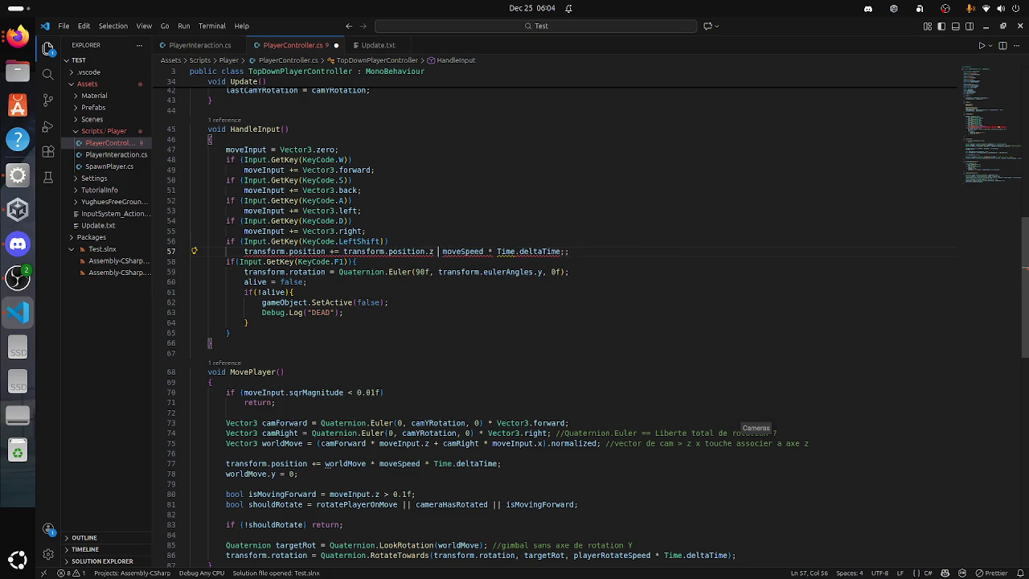
key("ctrl+s")
key("BackSpace")
key("BackSpace")
key("BackSpace")
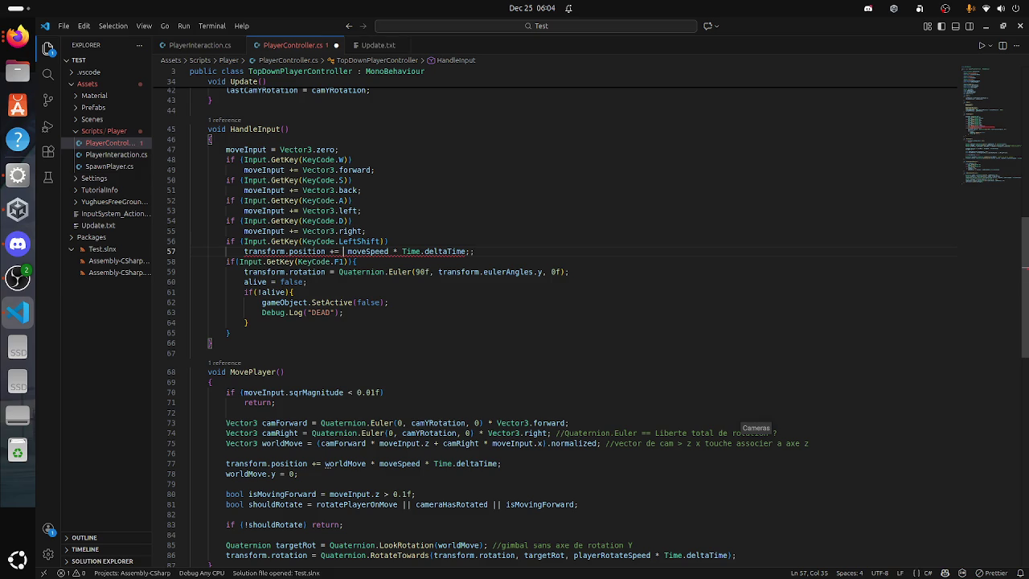
key("Up")
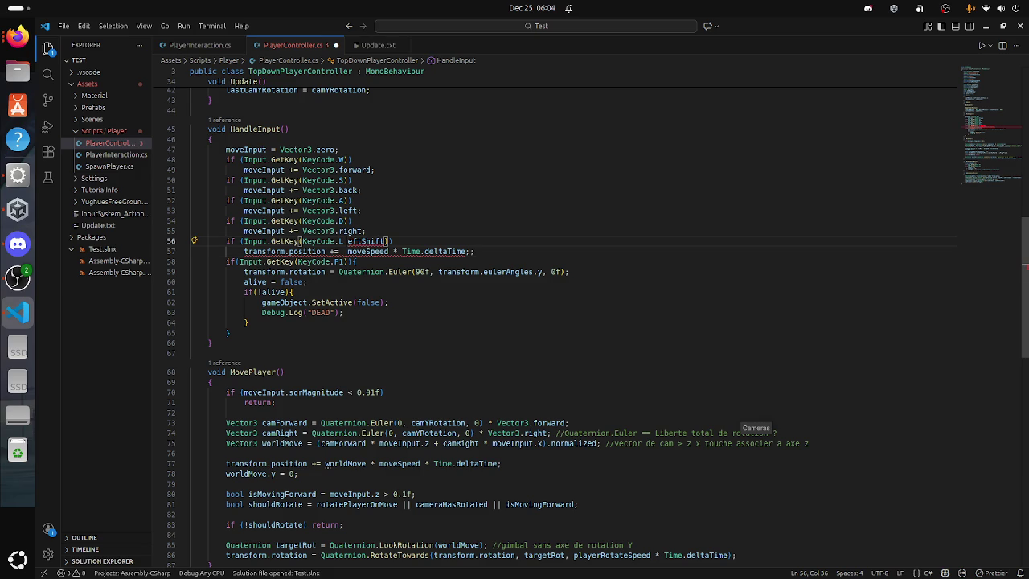
Step: Add the comment //But donne une aceleration de + 40% after the LeftShift condition and save
type(") //")
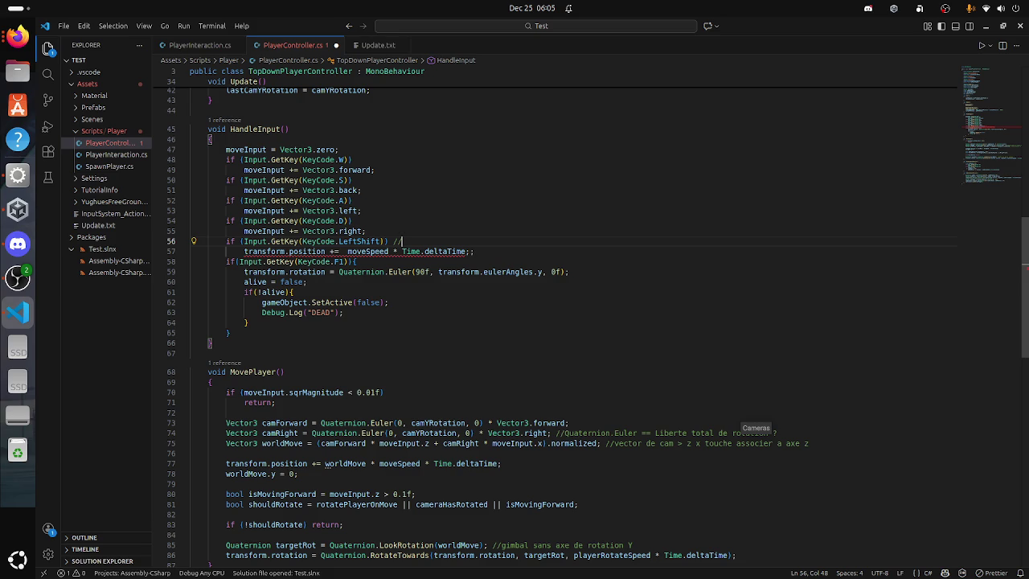
type("But donne une ace")
type("leration ")
type("de ")
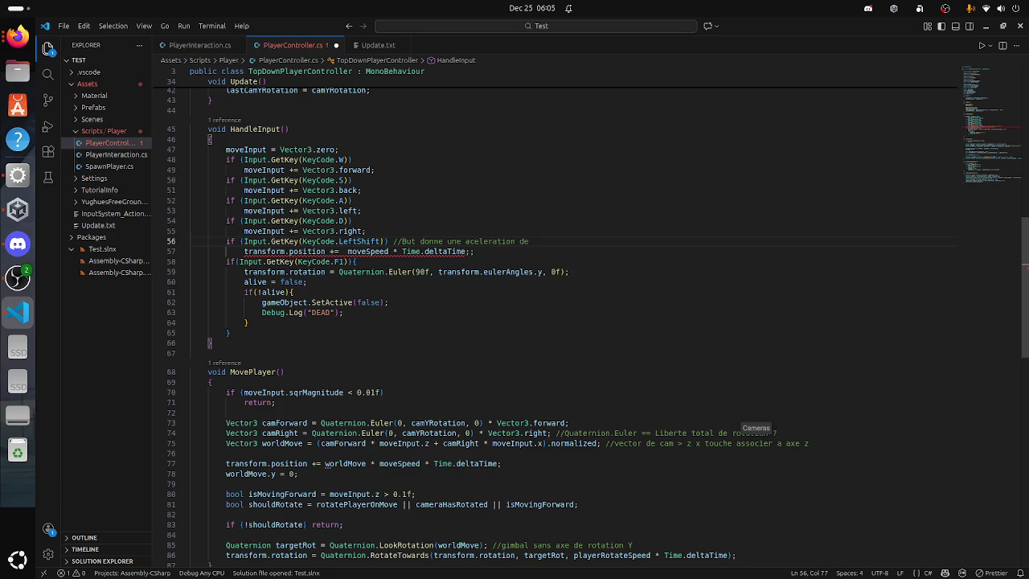
type("+ 40")
type(":")
key("BackSpace")
type("%")
key("ctrl+s")
Step: Select the F1 condition line, then move to the end of line 57 to trim it
scroll(595, 321, "up", 10)
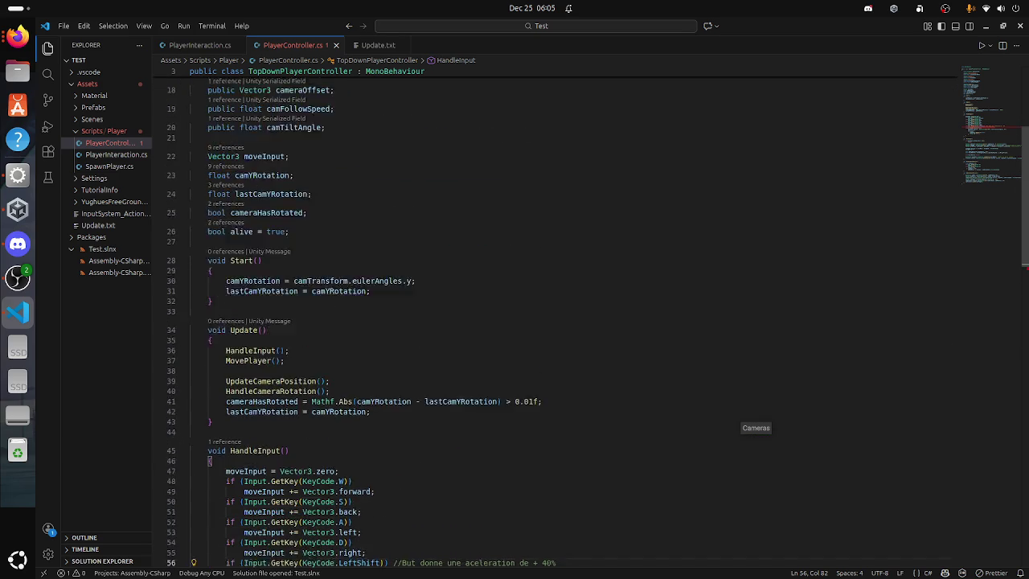
scroll(595, 322, "up", 3)
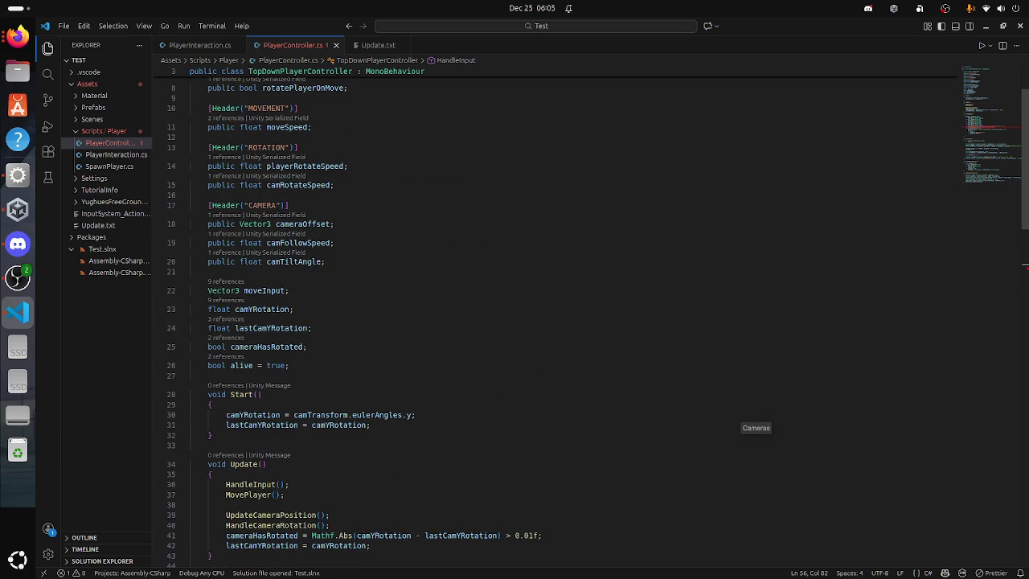
scroll(591, 321, "down", 9)
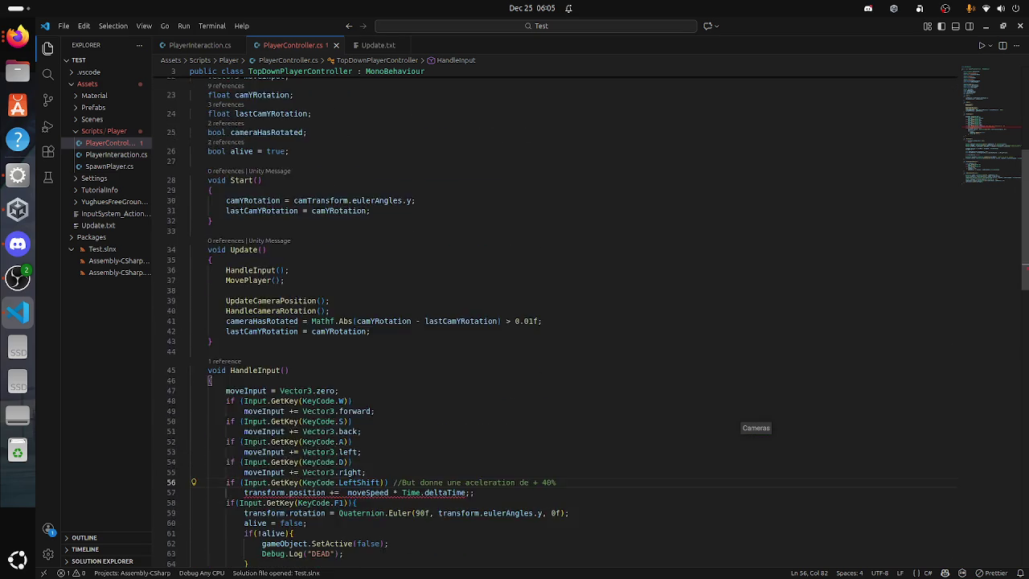
left_click(355, 342)
triple_click(355, 341)
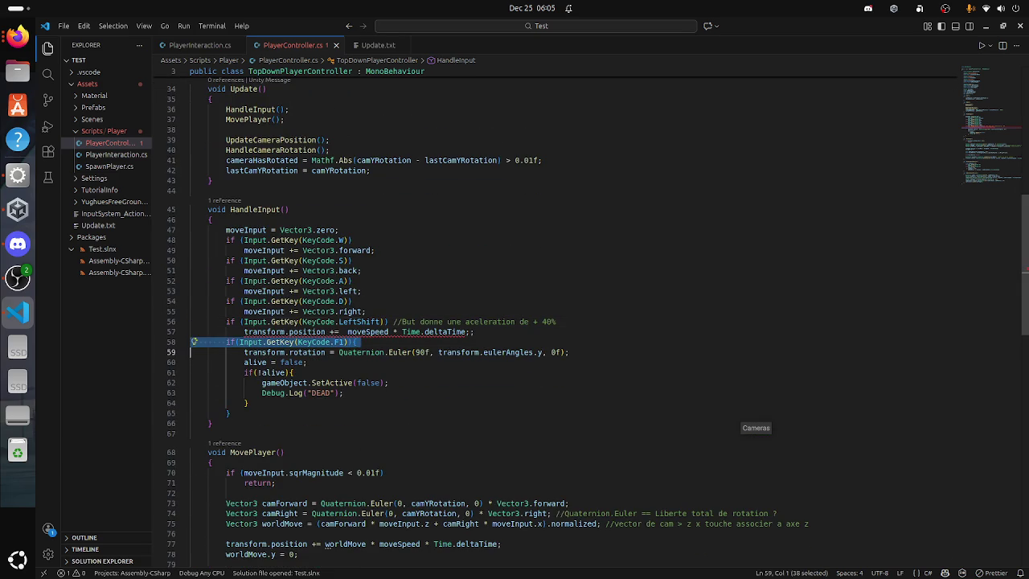
left_click(423, 331)
key("End")
Step: Rewrite line 57 as moveSpeed += moveSpeed + 1; and save the script
key("BackSpace")
key("BackSpace")
key("BackSpace")
key("BackSpace")
key("BackSpace")
key("BackSpace")
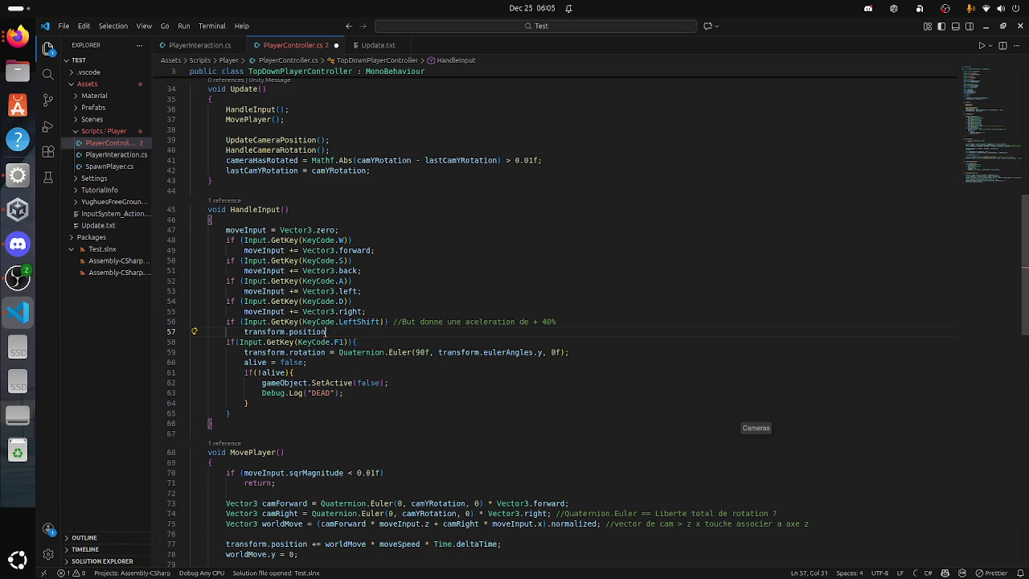
type("moveInpu")
key("BackSpace")
key("BackSpace")
key("BackSpace")
type("eSpeed ")
type("+= ")
type("moves")
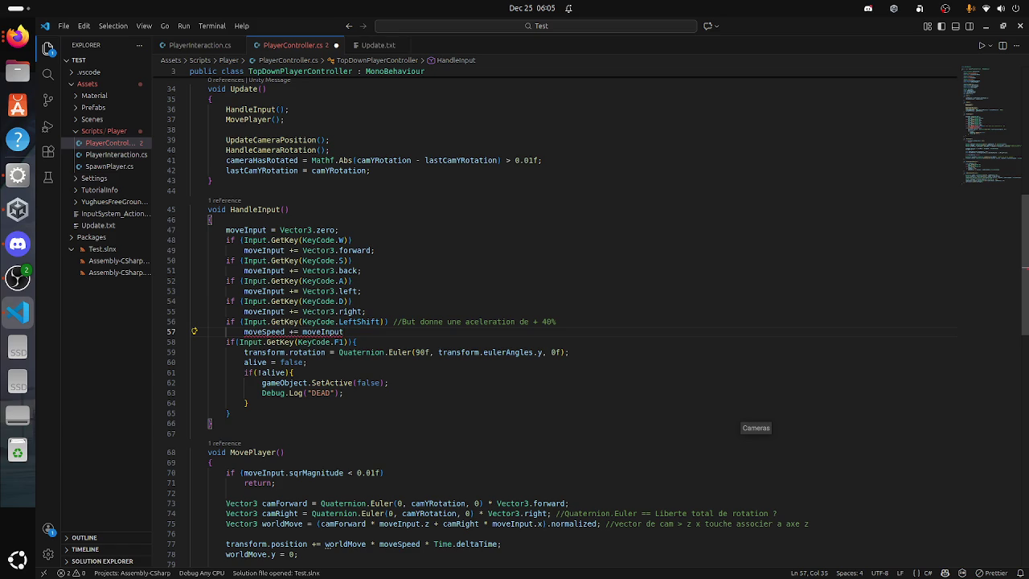
key("Tab")
type(";")
key("ctrl+s")
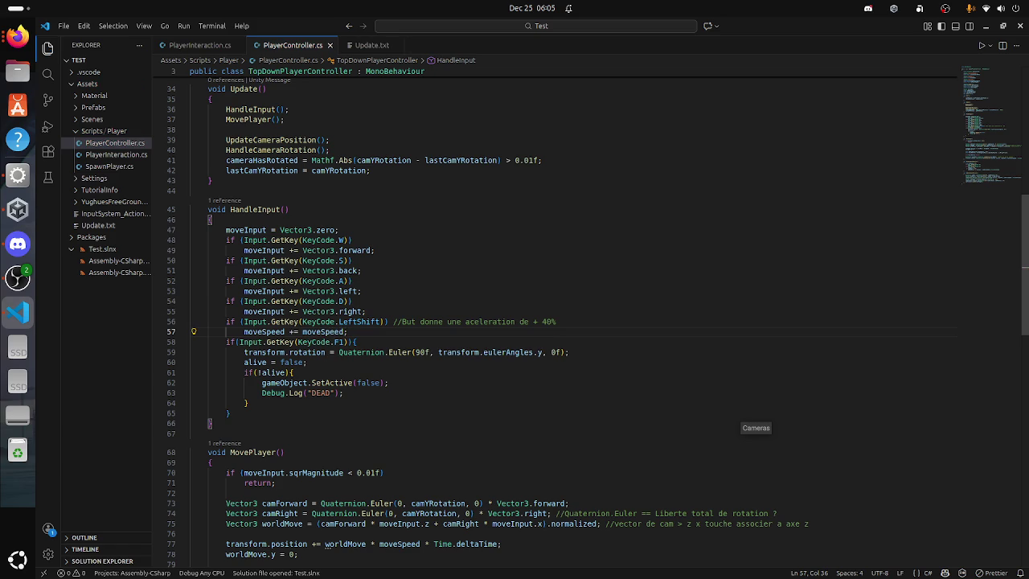
key("super")
key("super")
key("Left")
type("+ 1")
key("super")
Step: Run the SampleScene in Unity's Play mode, then return to PlayerController.cs in Visual Studio Code
left_click(273, 426)
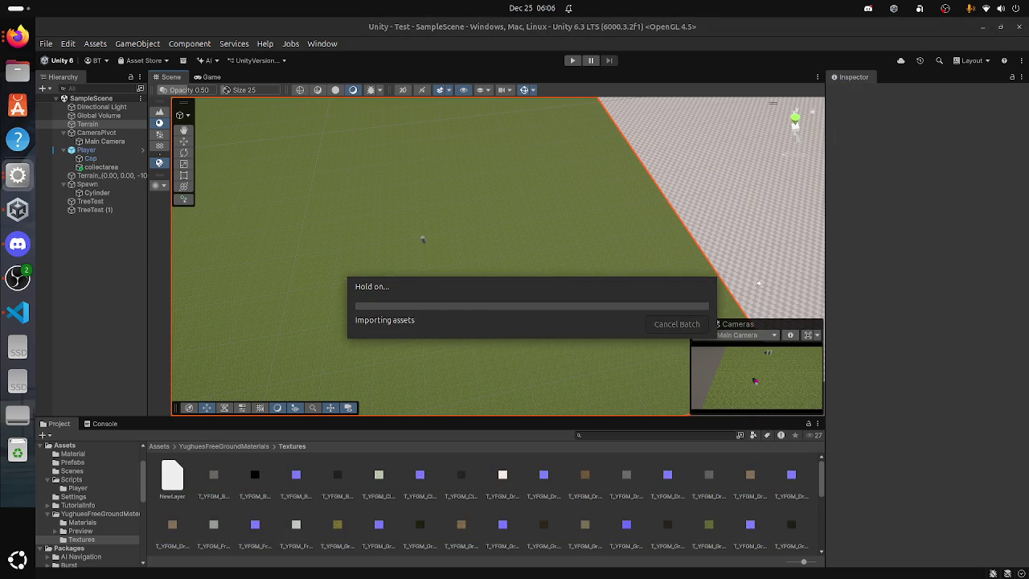
key("super")
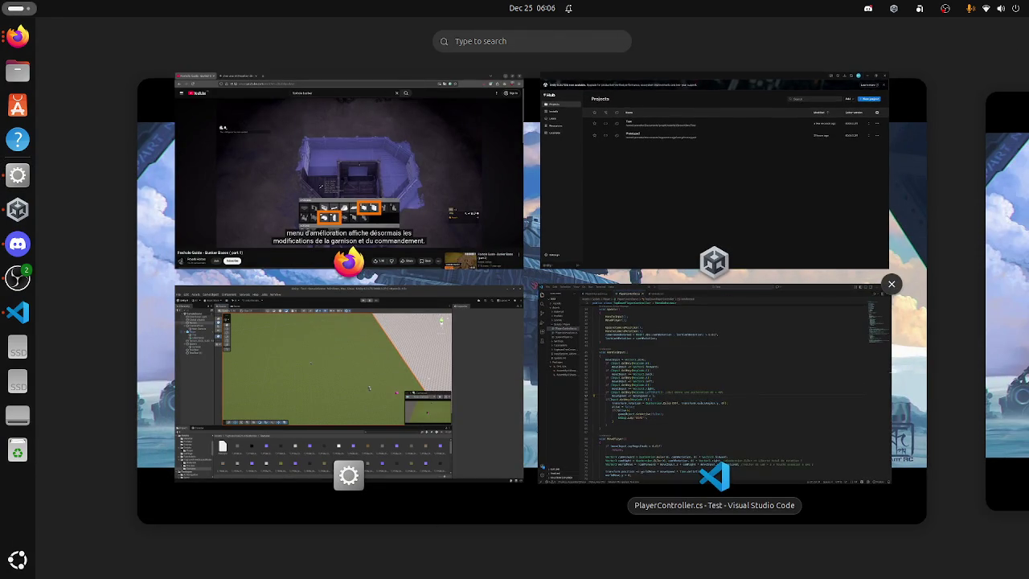
key("super")
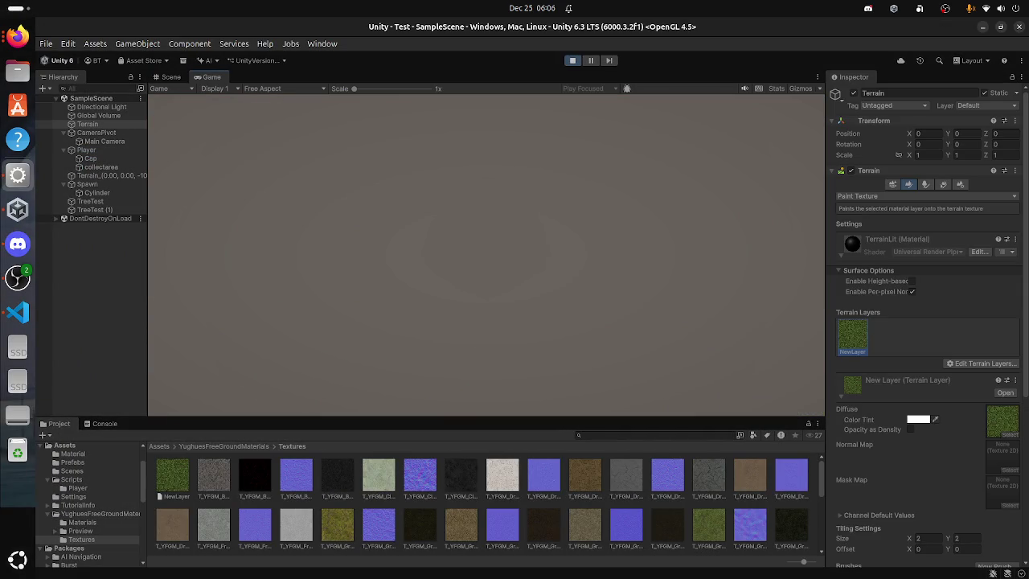
key("super")
left_click(730, 425)
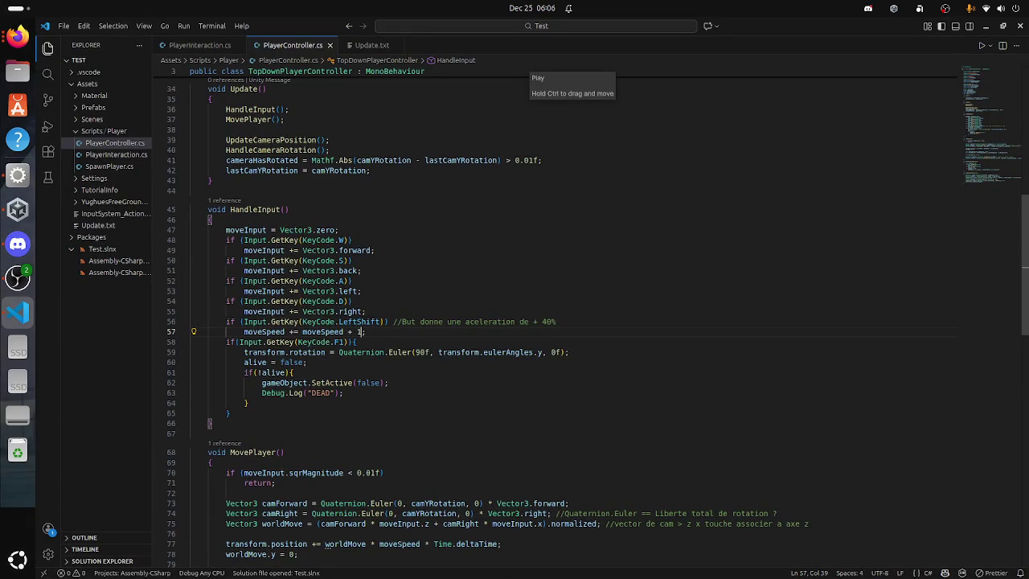
Step: Change line 57 to moveSpeed += moveSpeed + (moveSpeed * 2); and save
key("BackSpace")
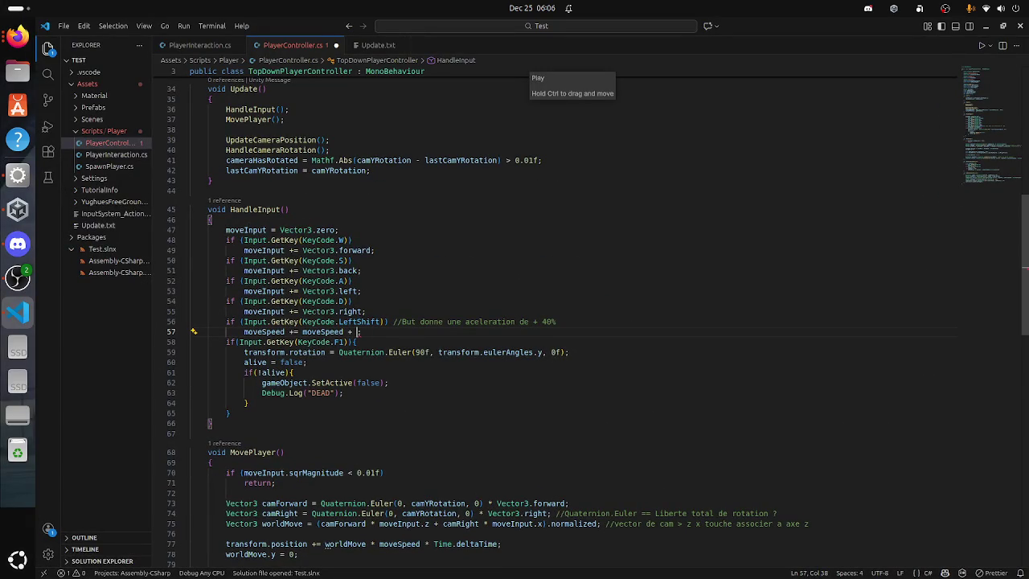
type("0.001")
scroll(515, 322, "up", 10)
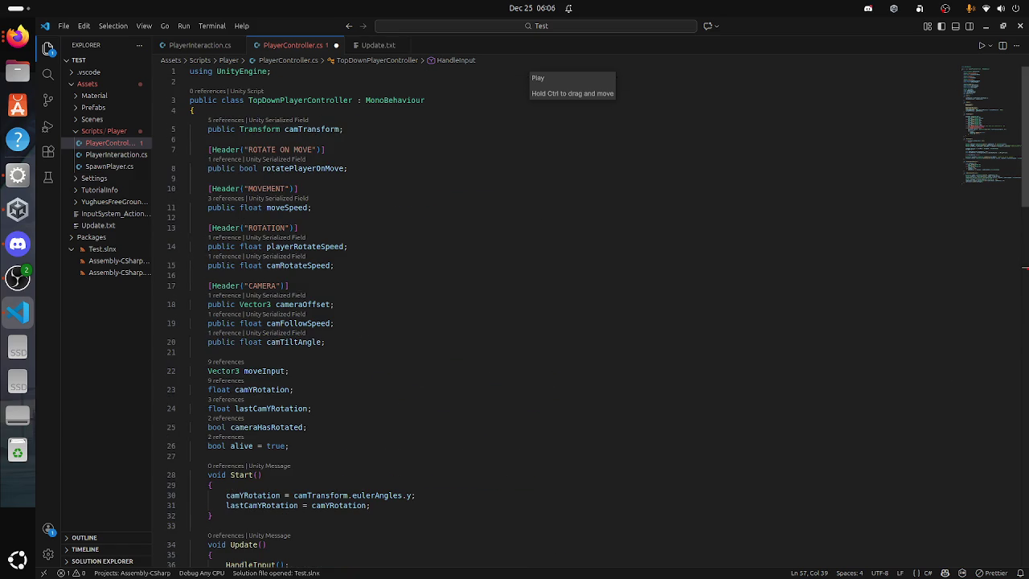
scroll(591, 322, "down", 10)
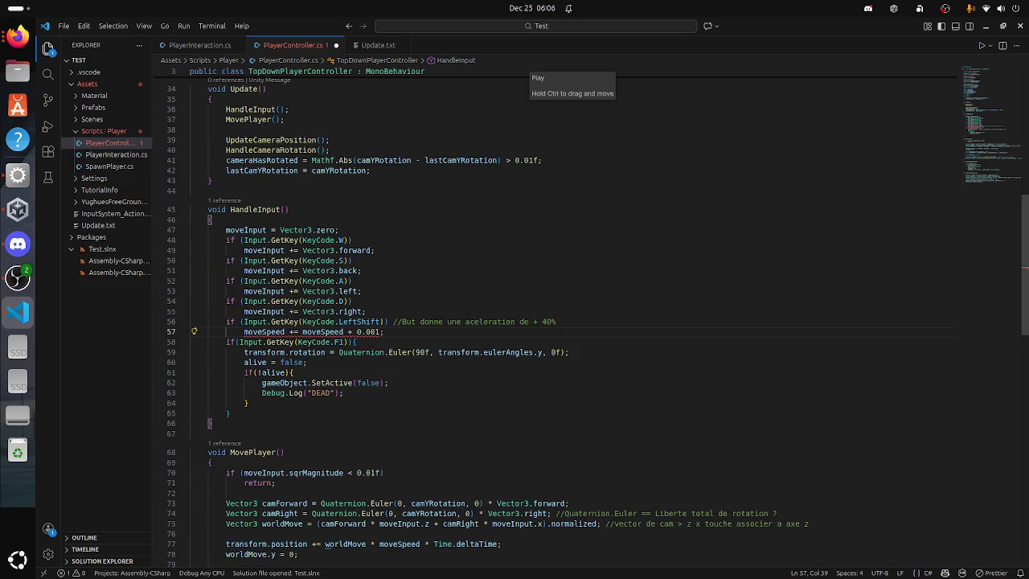
key("Delete")
key("Delete")
key("Delete")
key("BackSpace")
key("BackSpace")
type("(M")
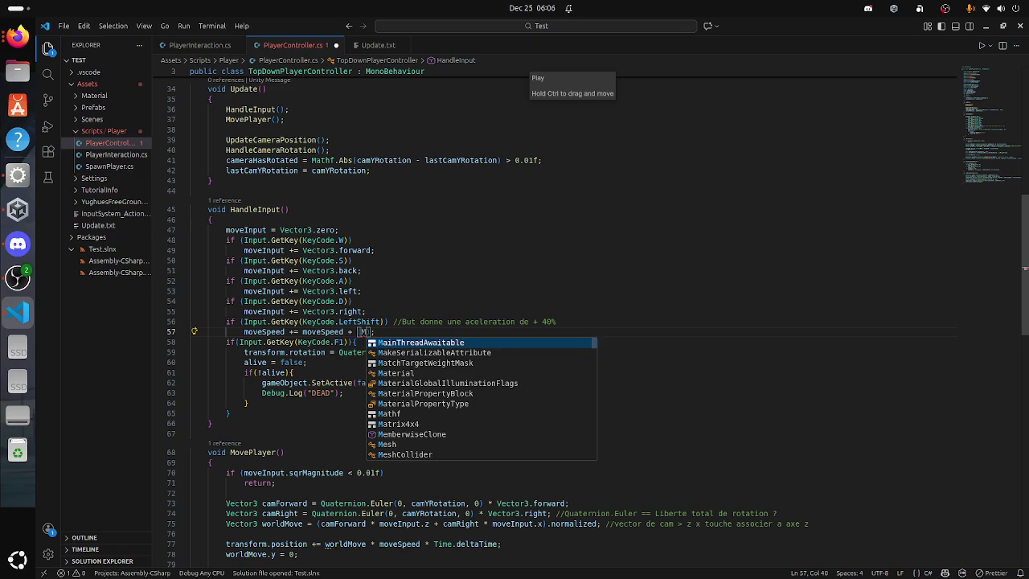
type("oveSpeed * 2")
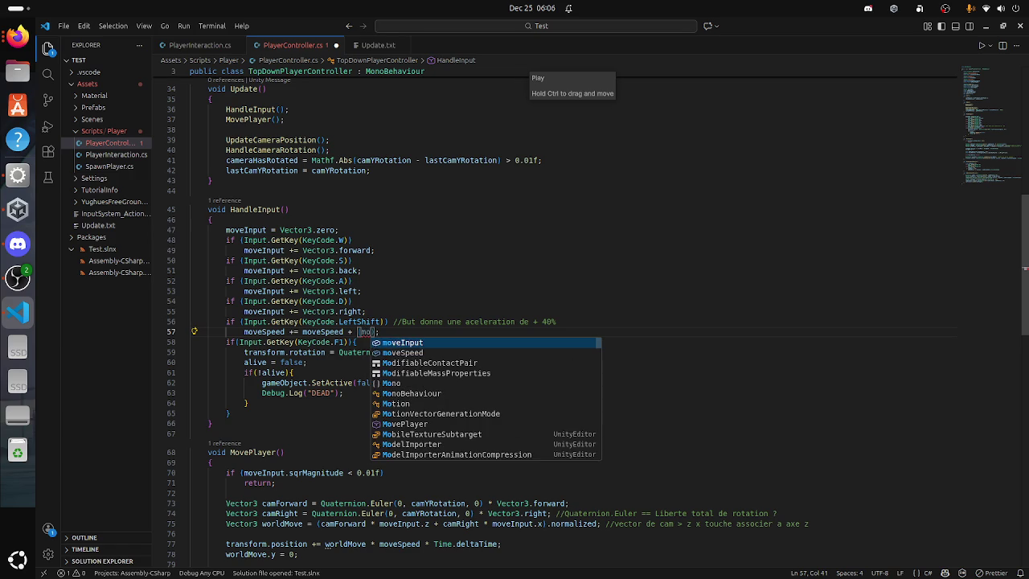
key("Tab")
type("* 2")
key("ctrl+s")
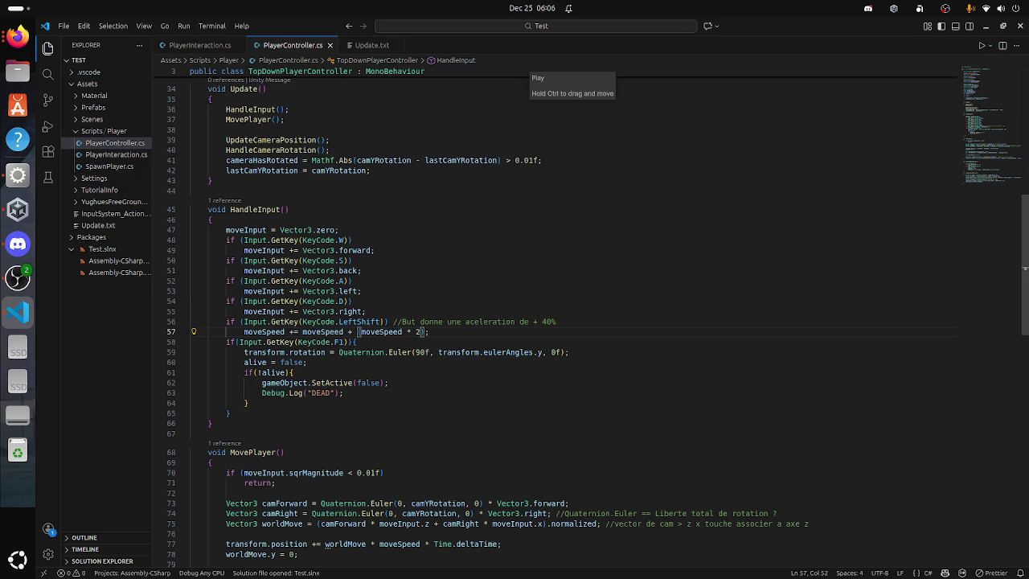
key("super")
key("super")
Step: Switch the LeftShift check on line 56 from GetKey to GetKeyDown and save
left_click(296, 342)
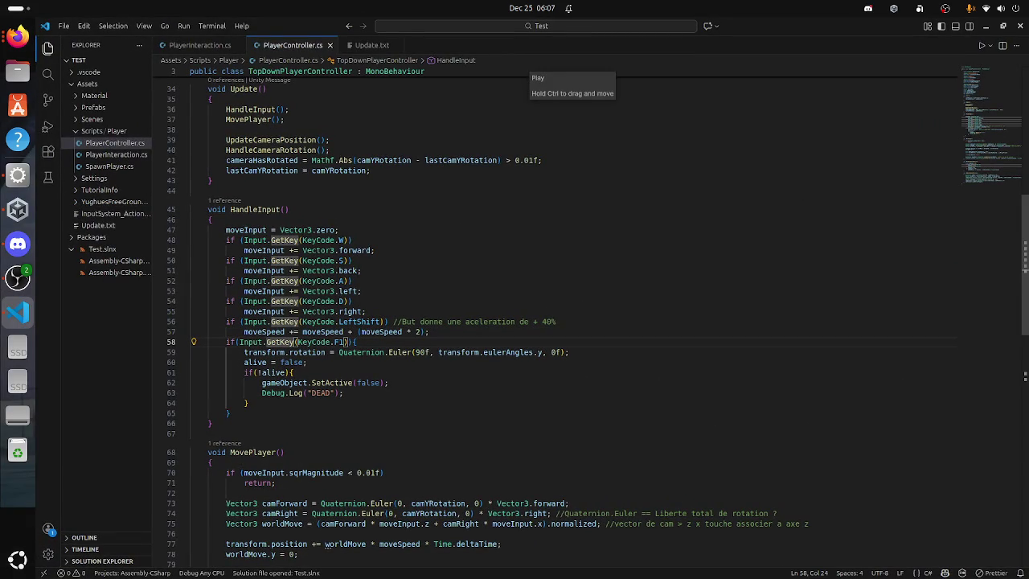
type("Down")
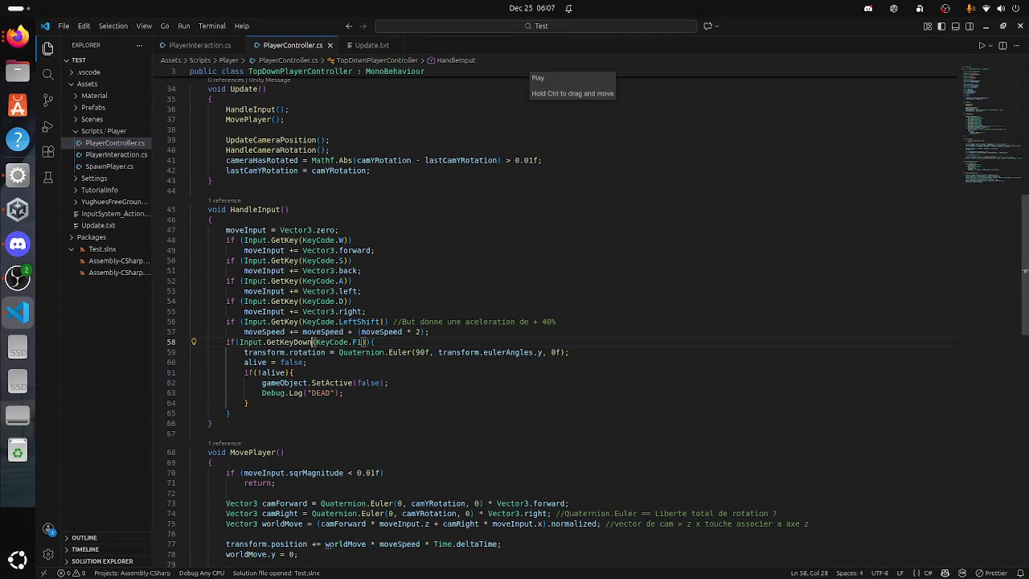
key("BackSpace")
key("BackSpace")
key("BackSpace")
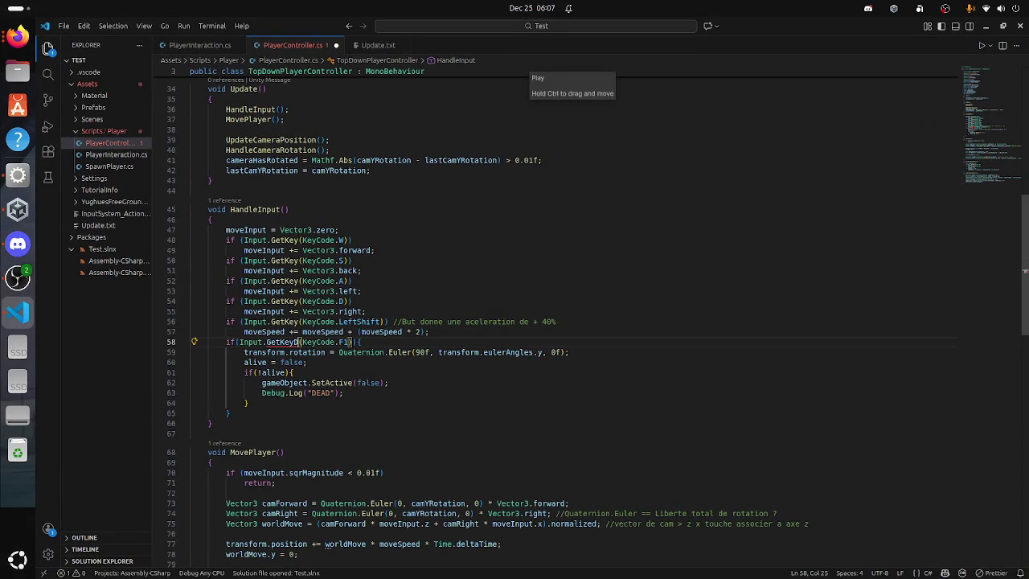
left_click(293, 322)
key("Down")
key("Down")
key("Delete")
key("Up")
key("Up")
key("Right")
type("Down")
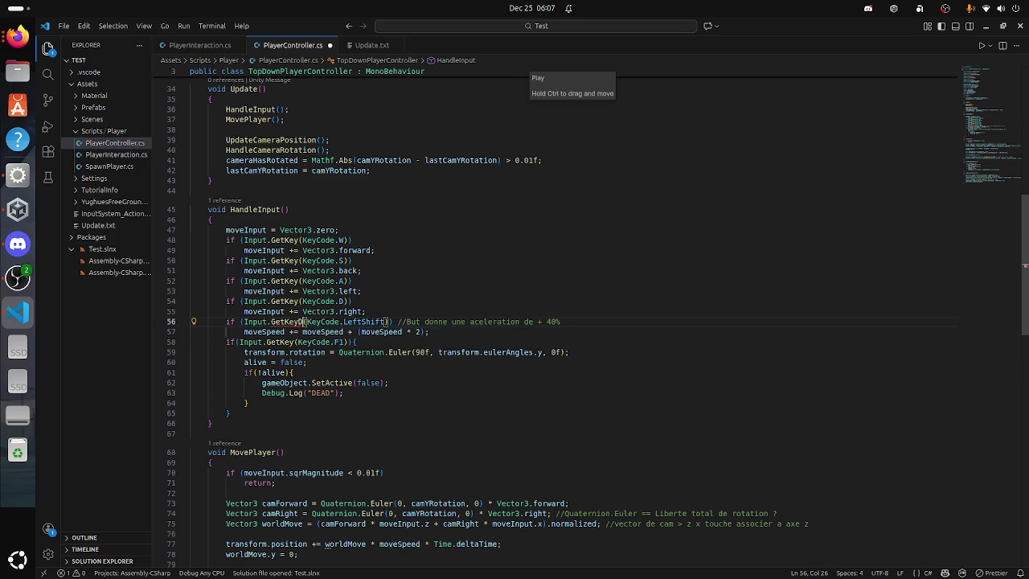
key("ctrl+s")
key("super")
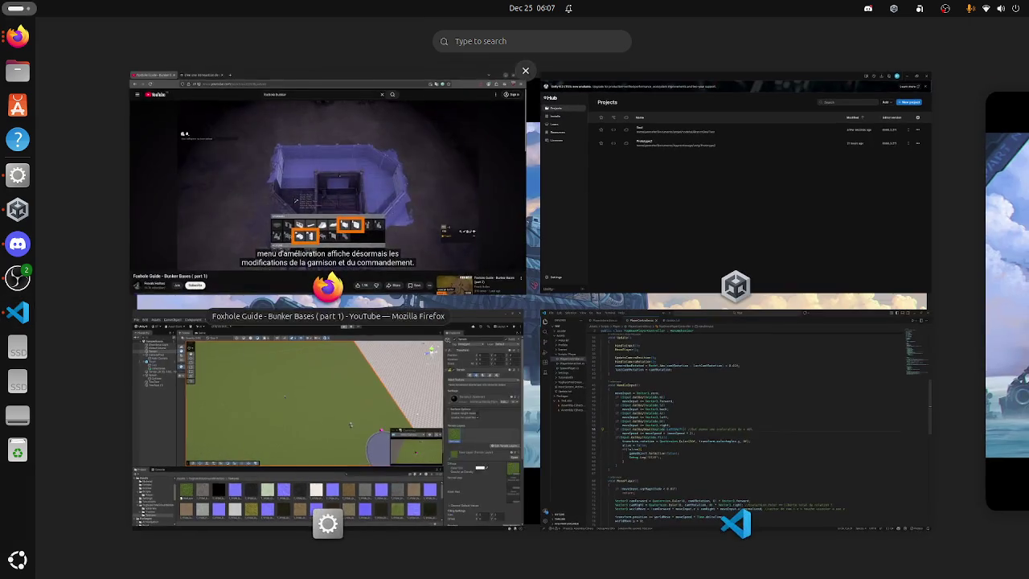
Step: Select Player in Unity, start Play mode, and enter a huge Move Speed of 803205120
left_click(321, 434)
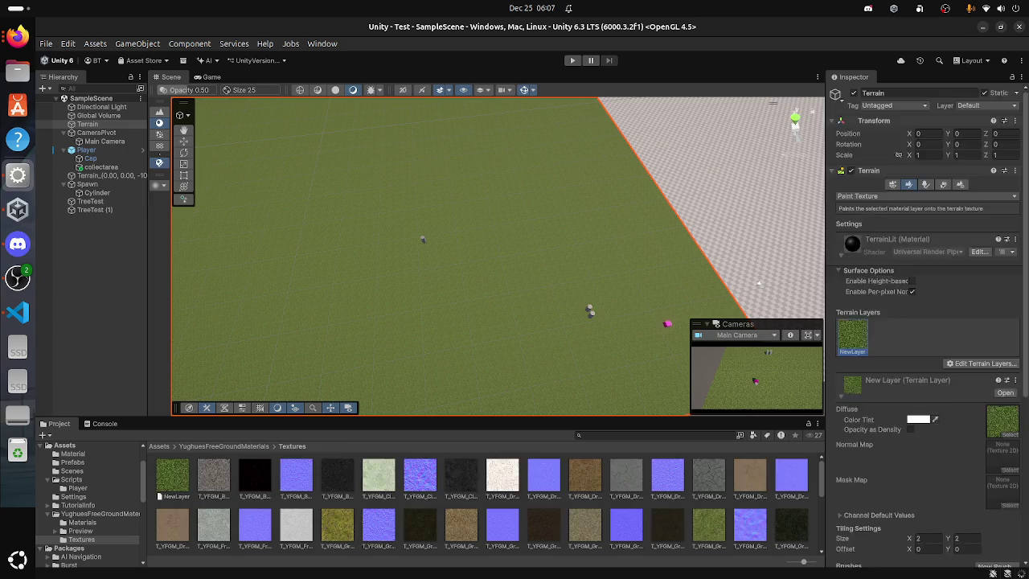
left_click(86, 149)
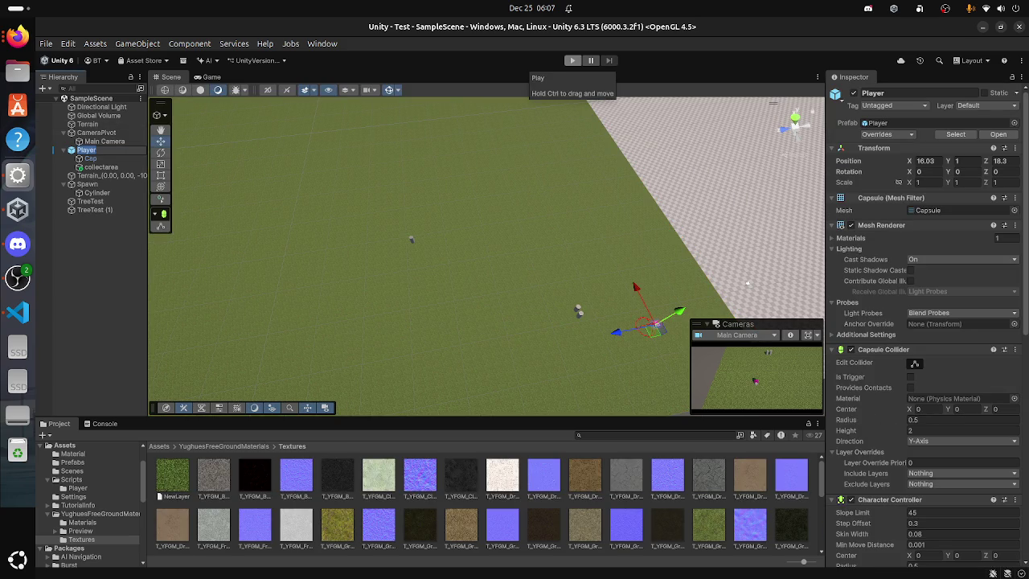
left_click(573, 60)
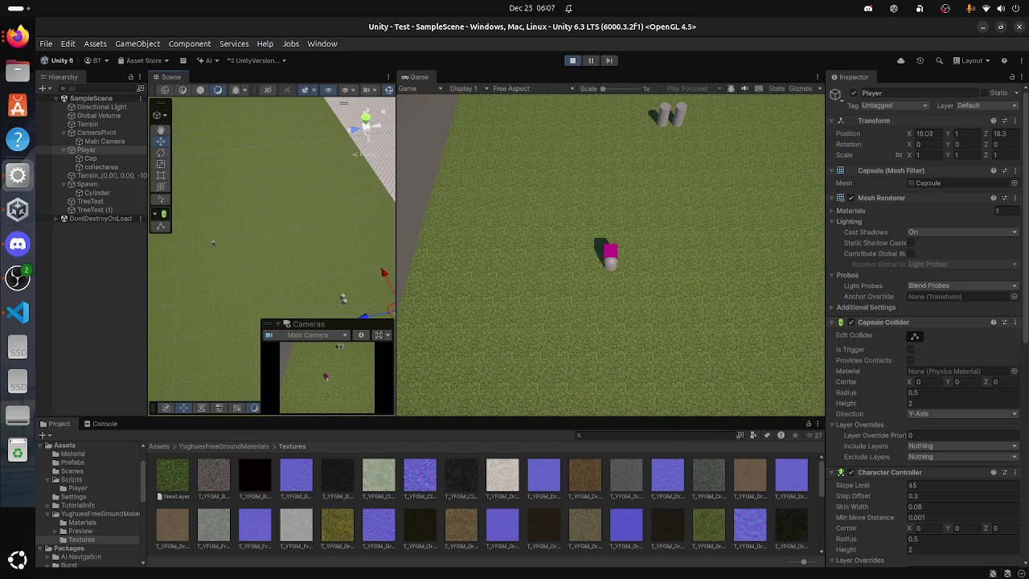
scroll(924, 321, "down", 4)
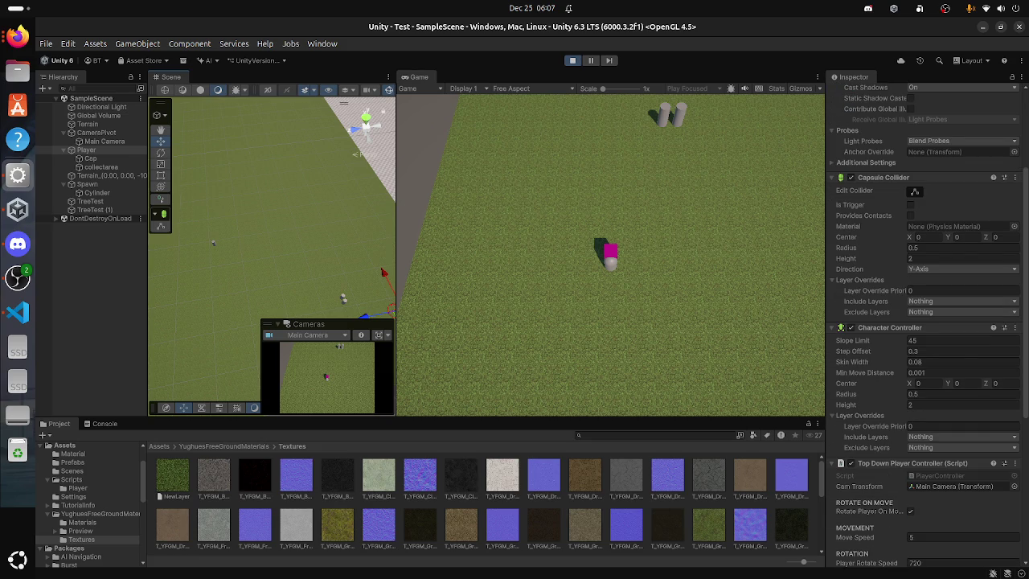
scroll(925, 321, "down", 3)
scroll(925, 322, "down", 2)
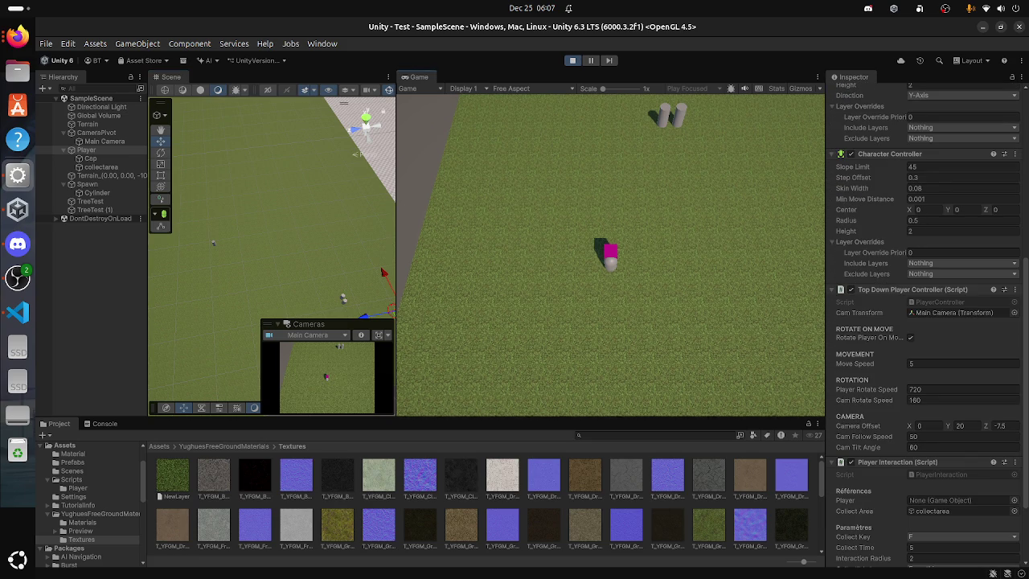
type("80")
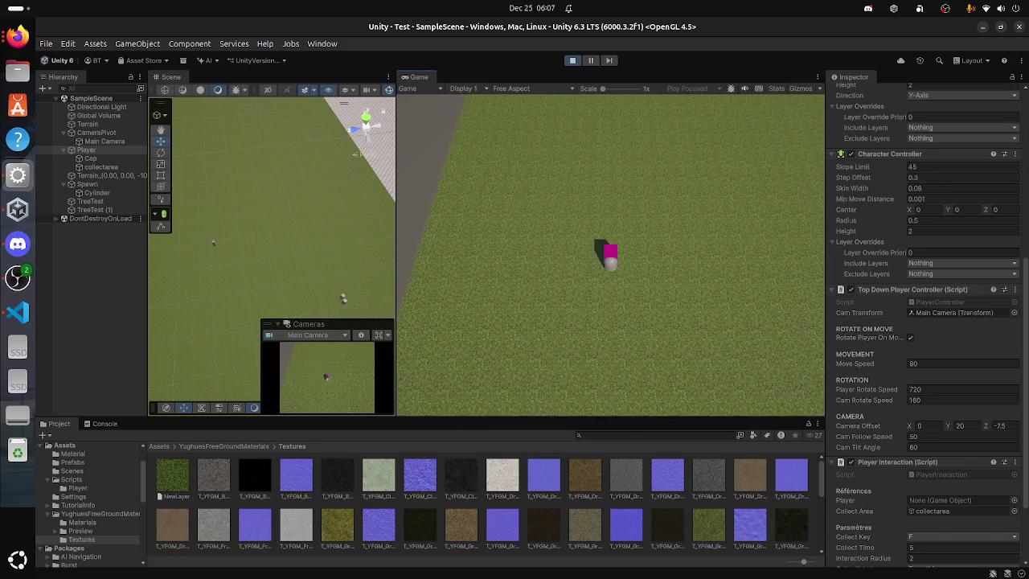
type("3205120")
key("super")
key("super")
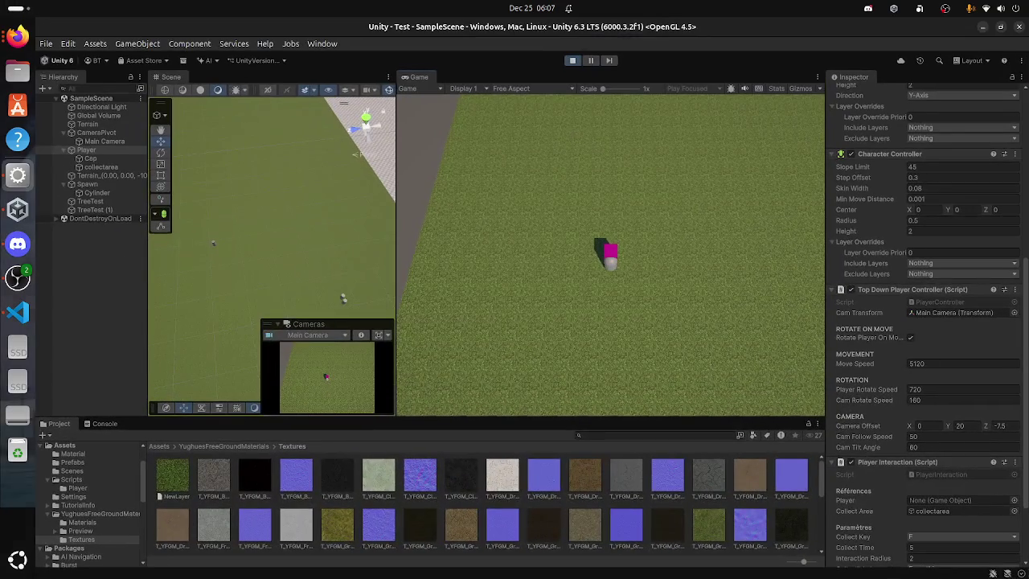
Step: Restart Play mode and set the Player's Move Speed to 20, then return to the code editor
key("ctrl+p")
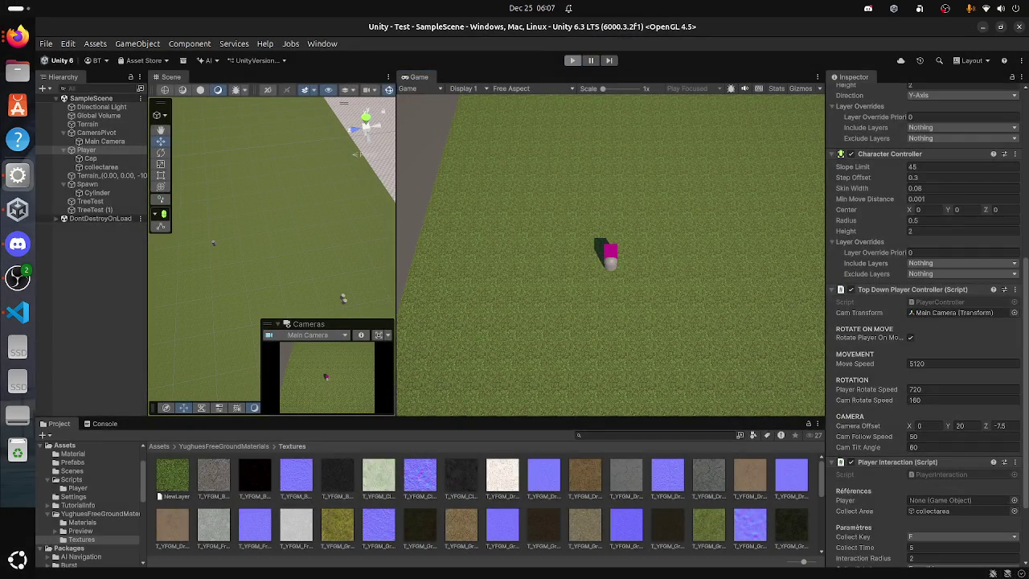
key("ctrl+p")
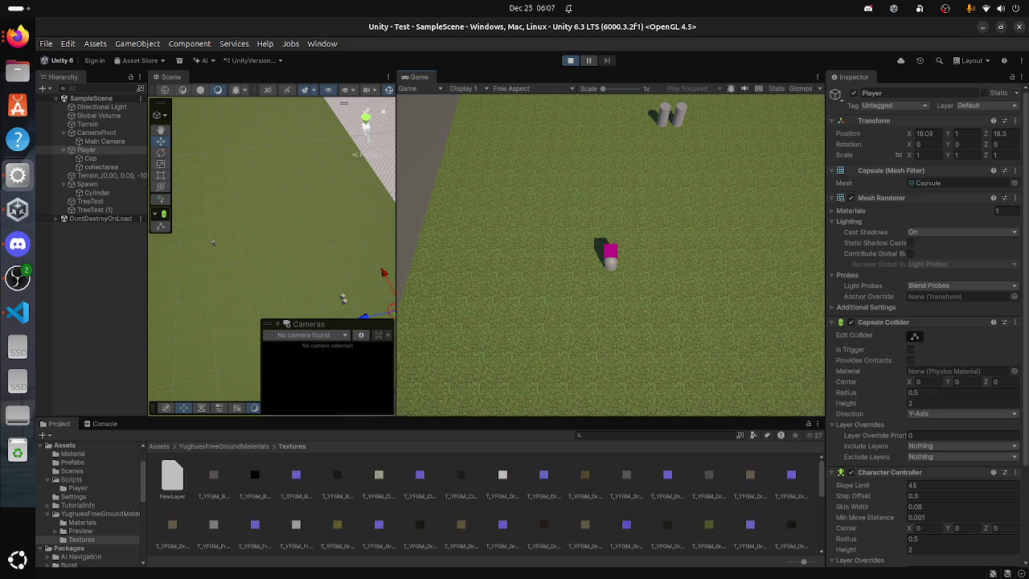
scroll(924, 321, "down", 5)
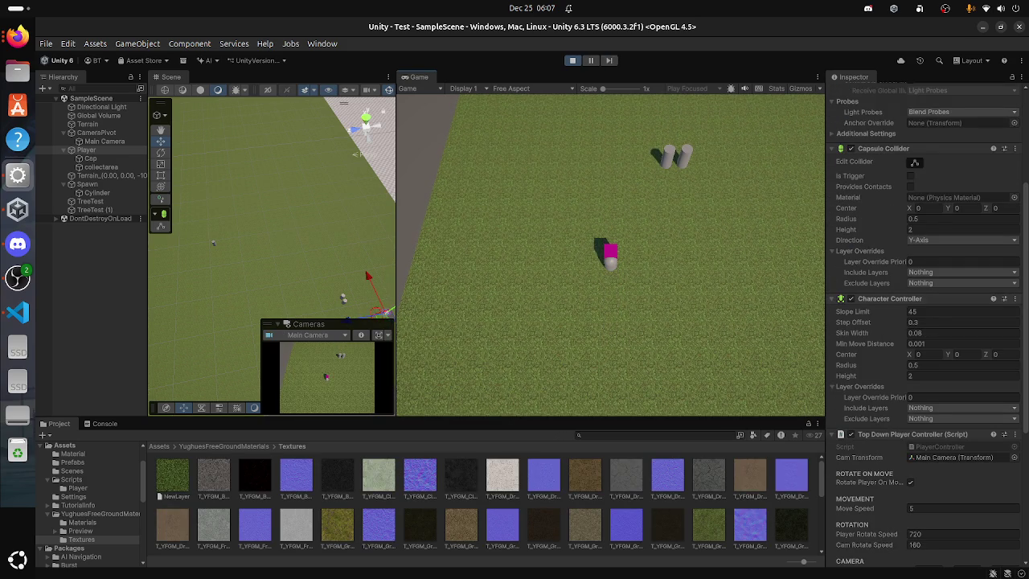
scroll(925, 321, "down", 3)
left_click(924, 421)
type("20")
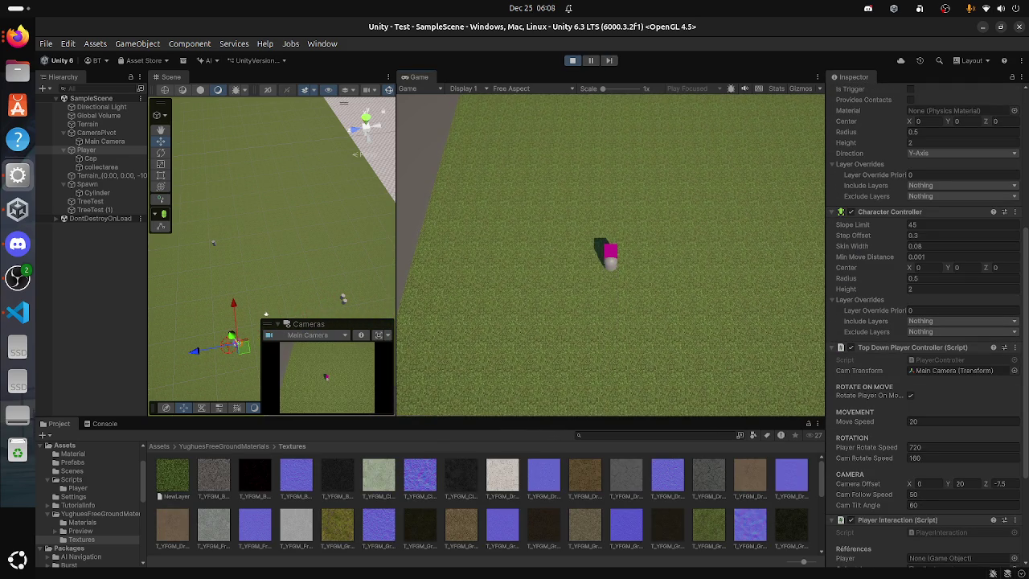
key("super")
left_click(728, 426)
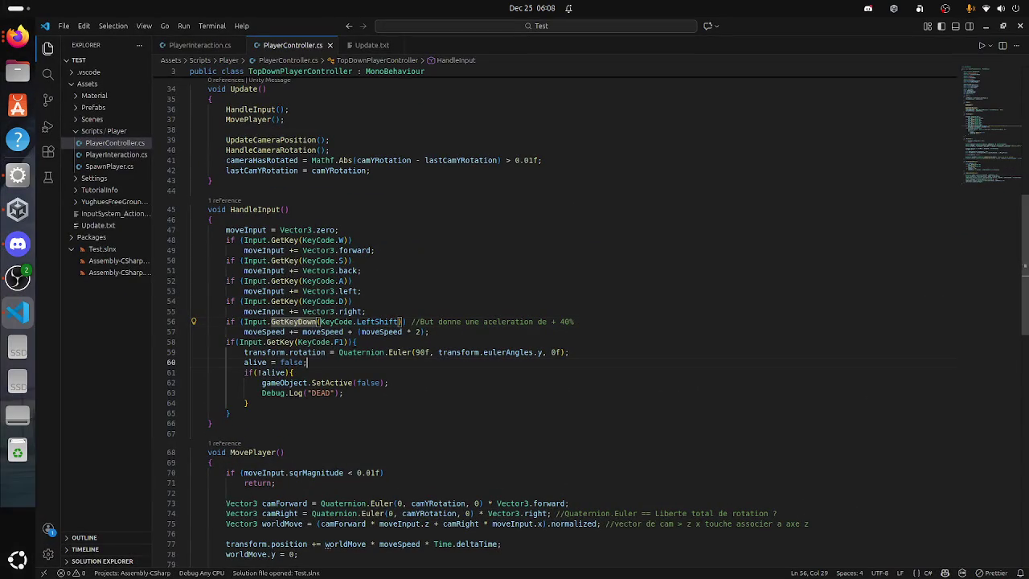
Step: Add an 'if (Input.GetKeyUp(KeyCode.LeftShift))' check below the sprint line 57
left_click(307, 361)
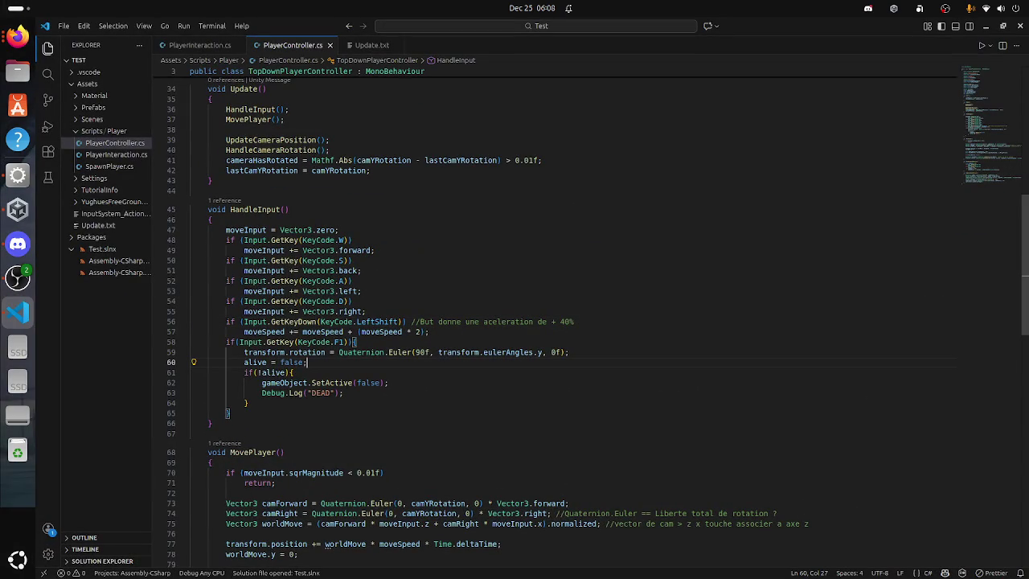
left_click(430, 331)
key("Return")
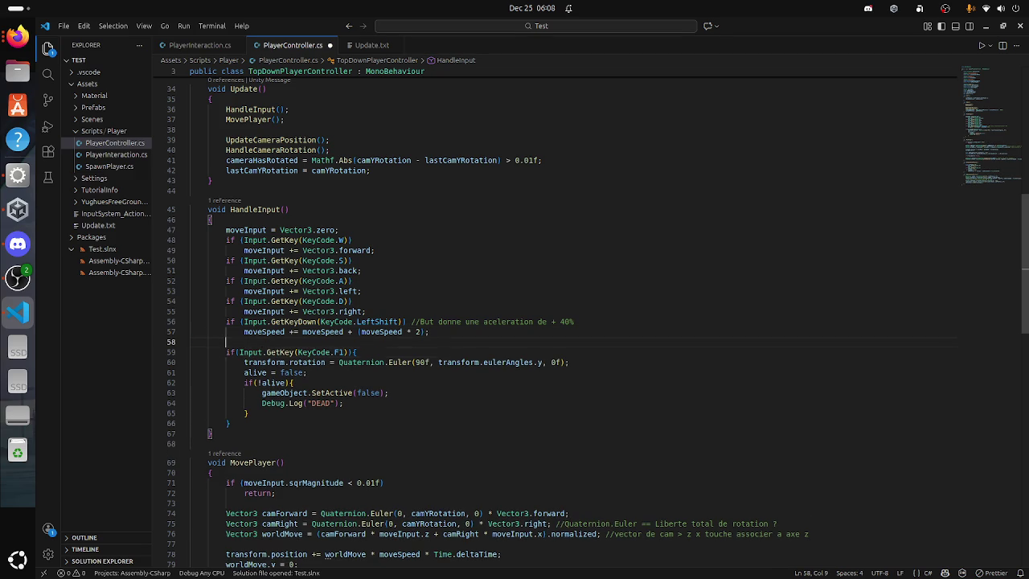
key("shift+Up")
key("shift+Up")
key("shift+Down")
key("shift+Down")
type("in")
key("BackSpace")
key("BackSpace")
key("BackSpace")
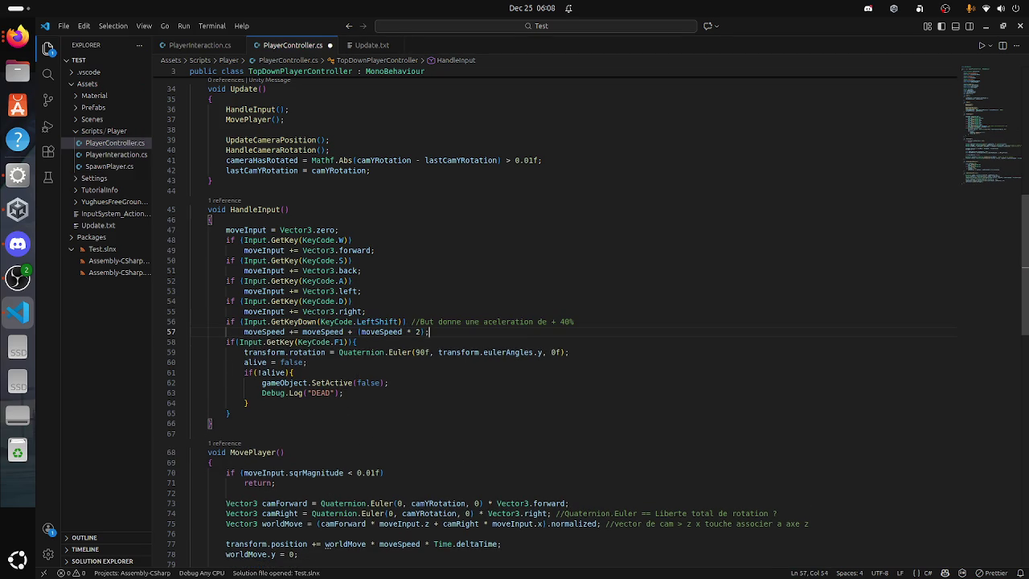
key("Return")
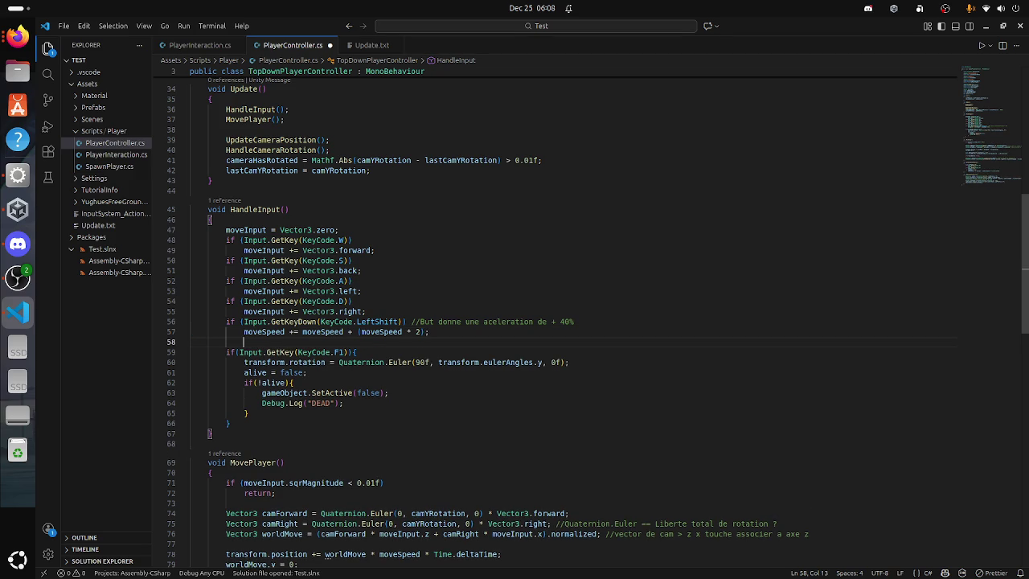
type("if (In")
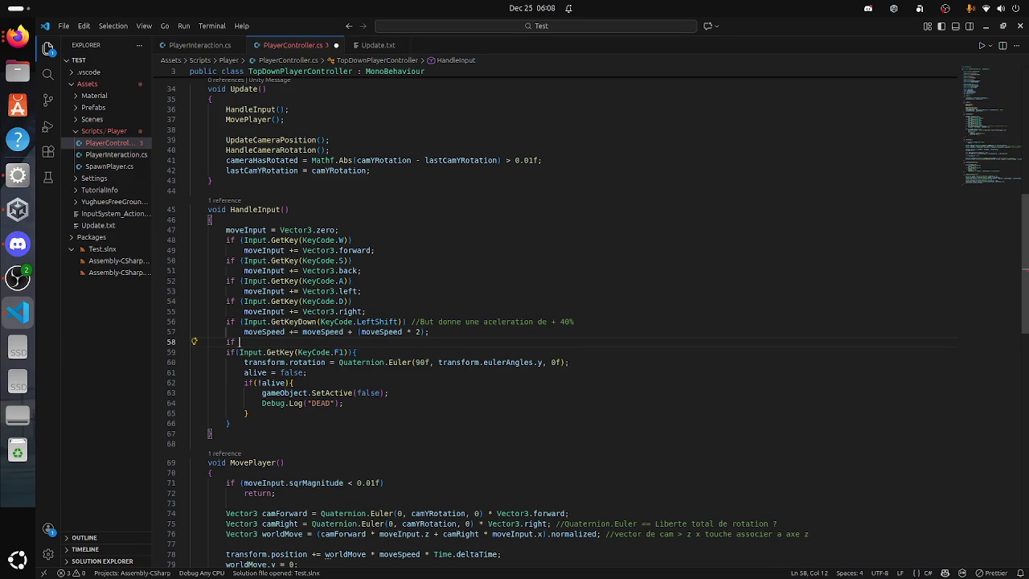
type("put.")
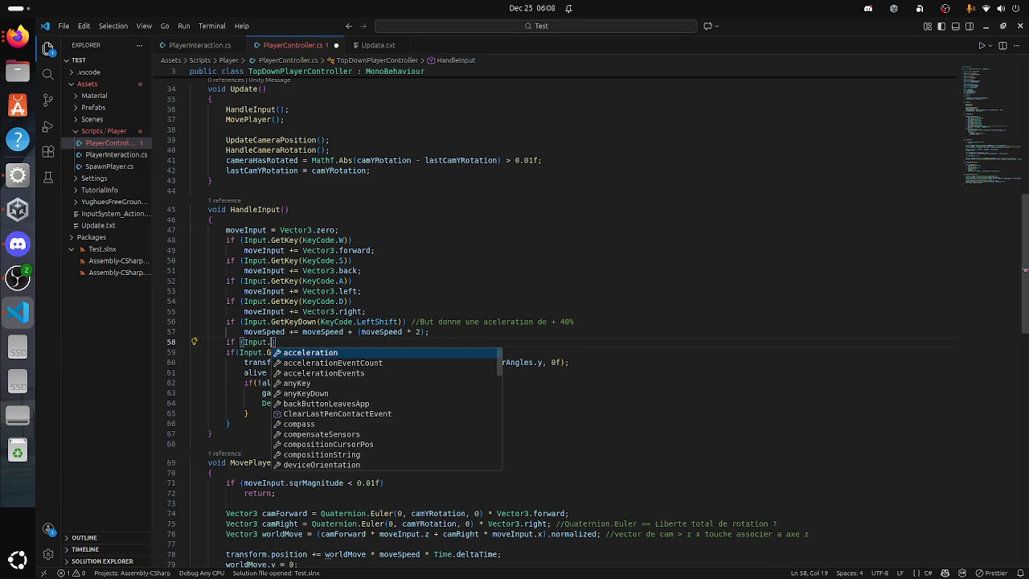
type("Get")
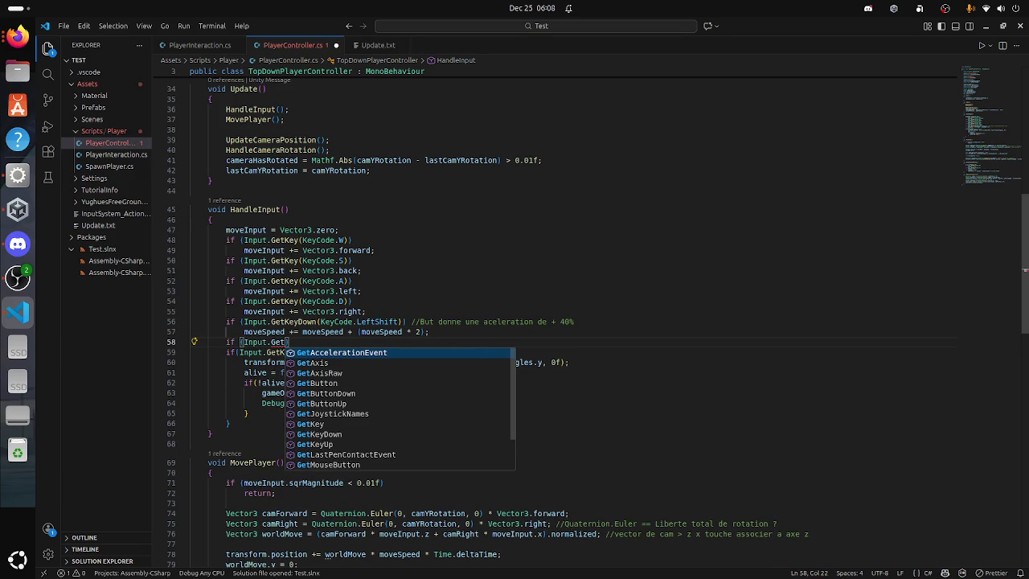
type("K")
key("Down")
key("Down")
key("Return")
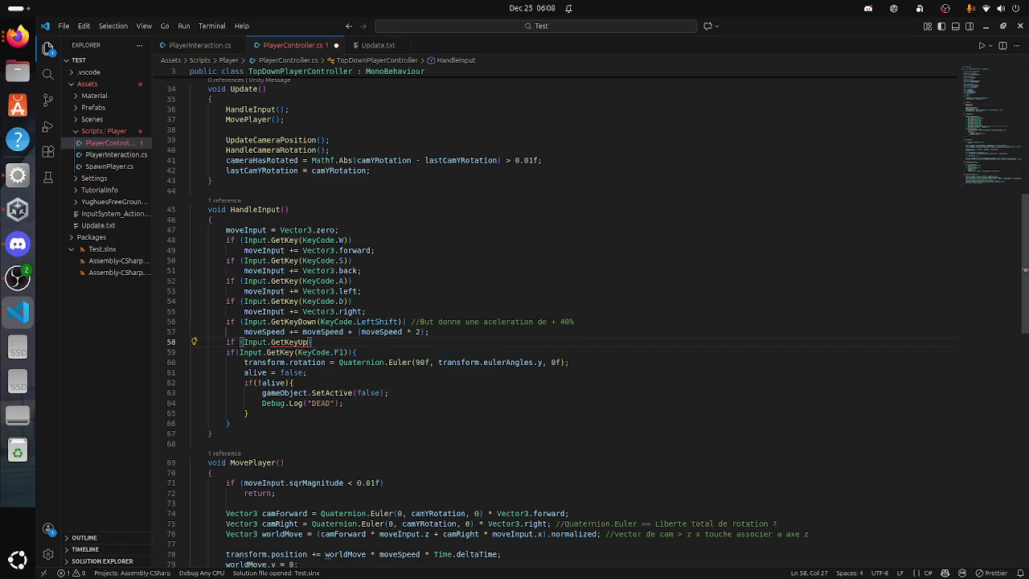
type("(")
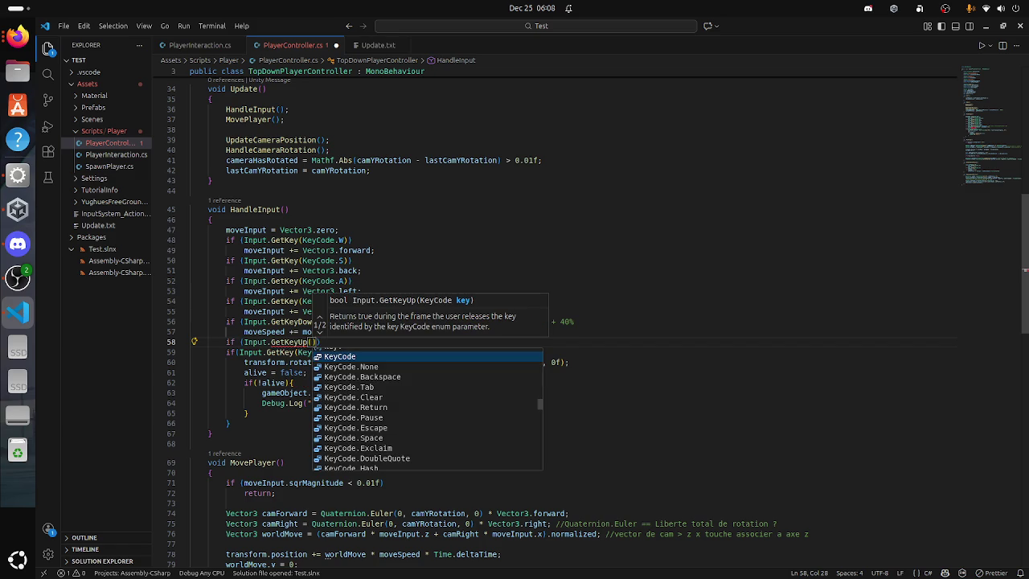
key("Return")
type(".")
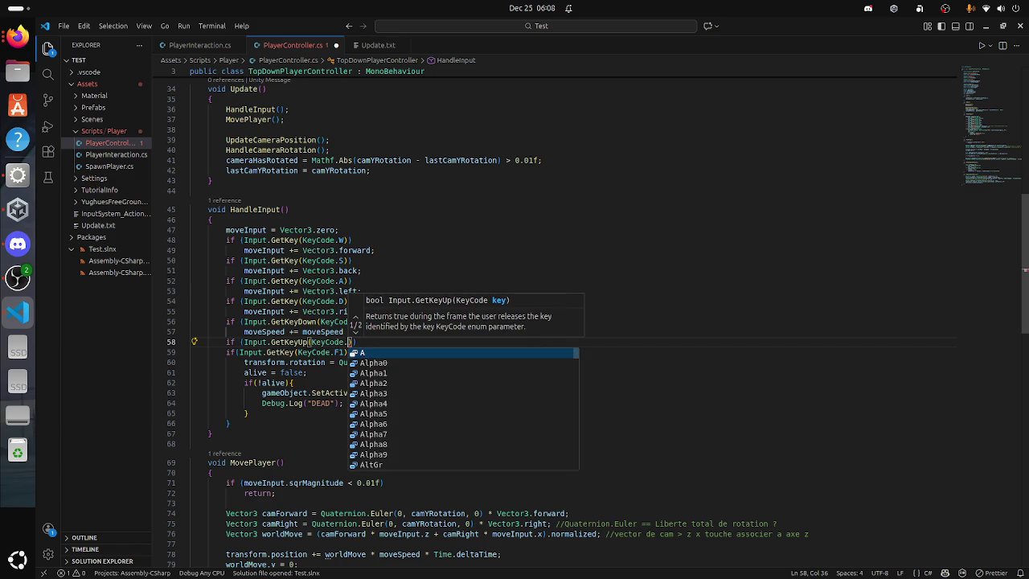
type("lefts")
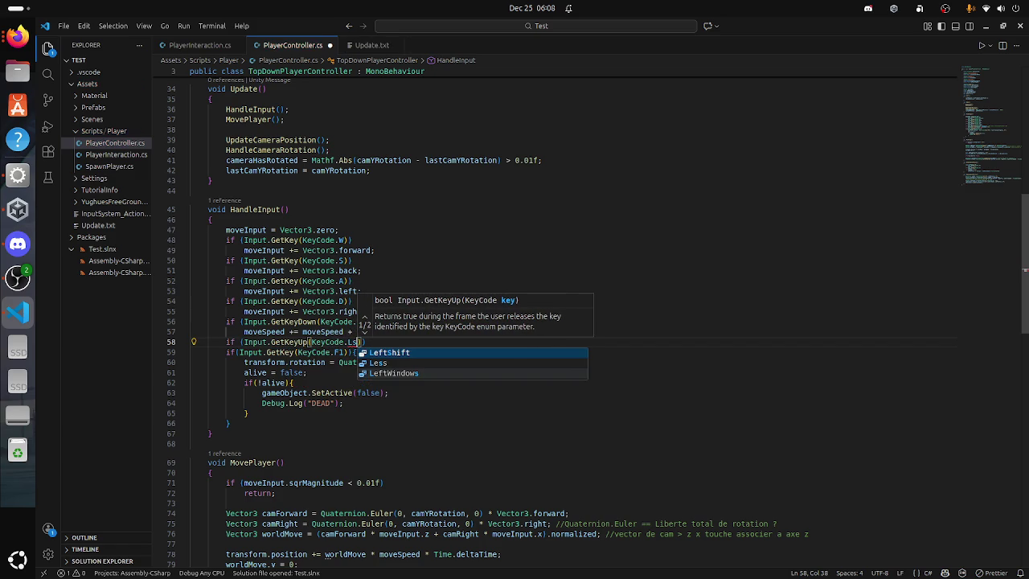
key("Return")
type(")")
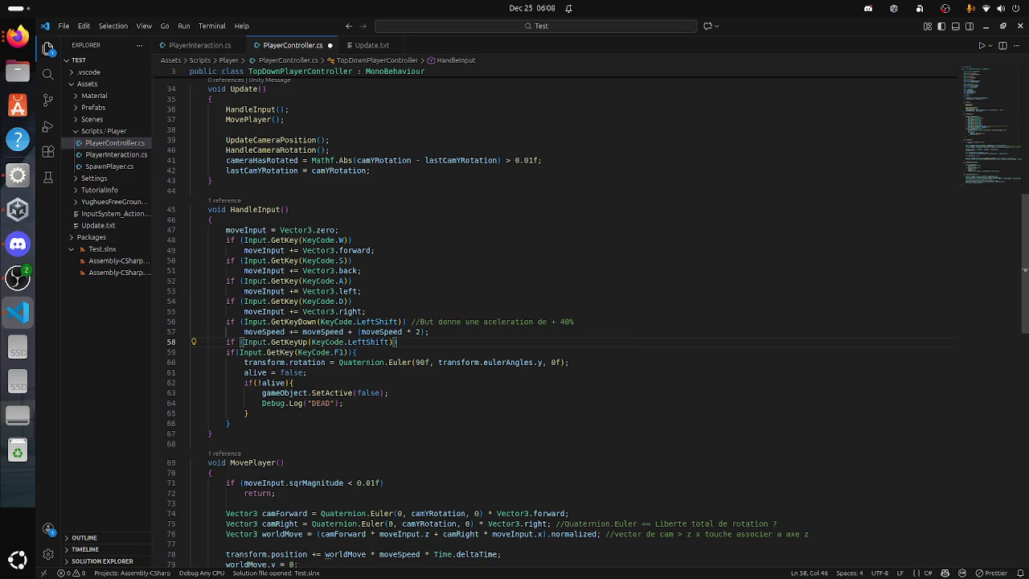
key("Return")
key("BackSpace")
key("BackSpace")
key("BackSpace")
Step: Set moveSpeed = 5 under the key-up check, save the script, and return to Unity
key("Return")
key("Tab")
type("m")
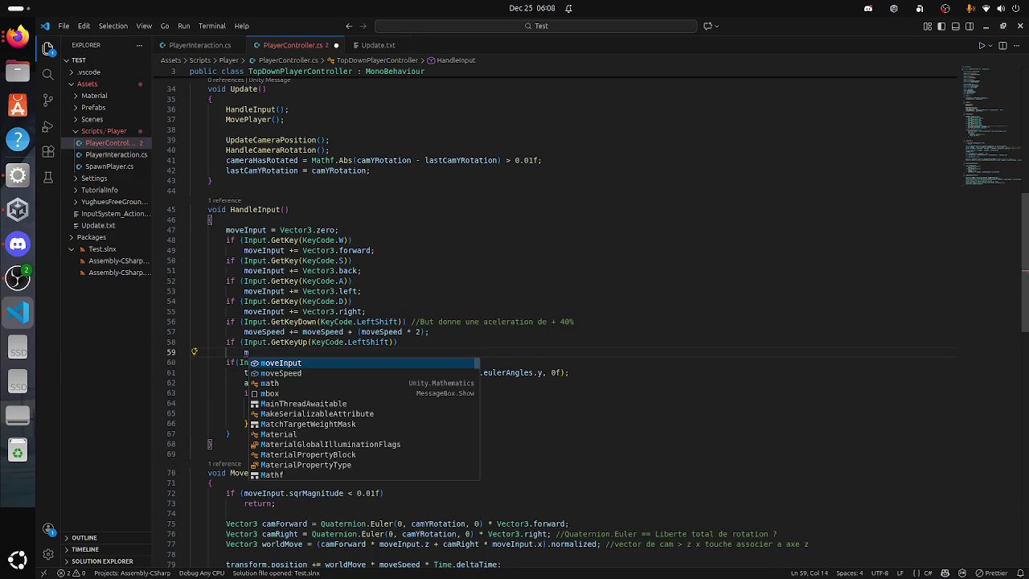
key("Down")
key("Return")
type("+=")
key("BackSpace")
key("BackSpace")
key("BackSpace")
type("= 5")
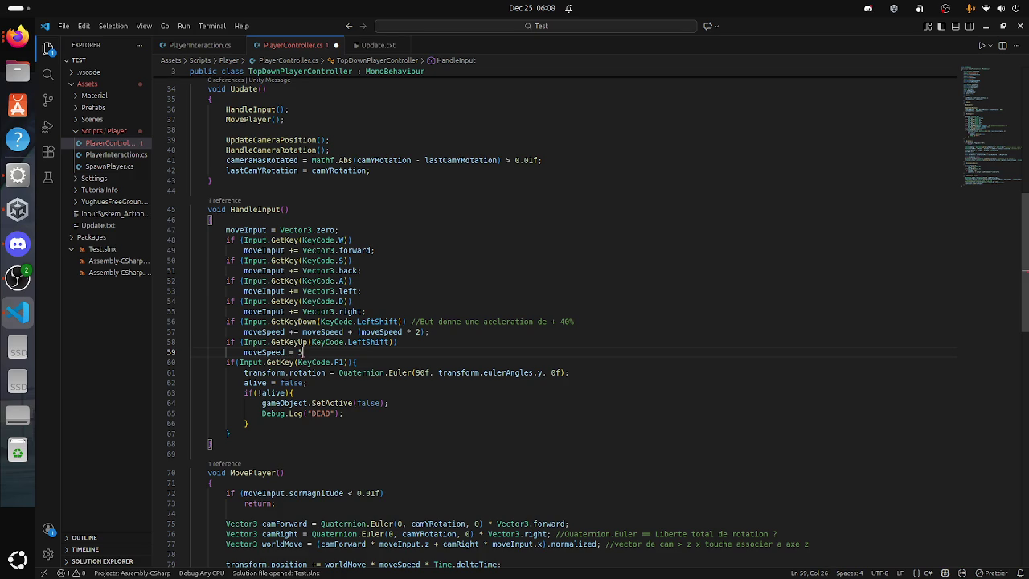
type(";")
key("ctrl+s")
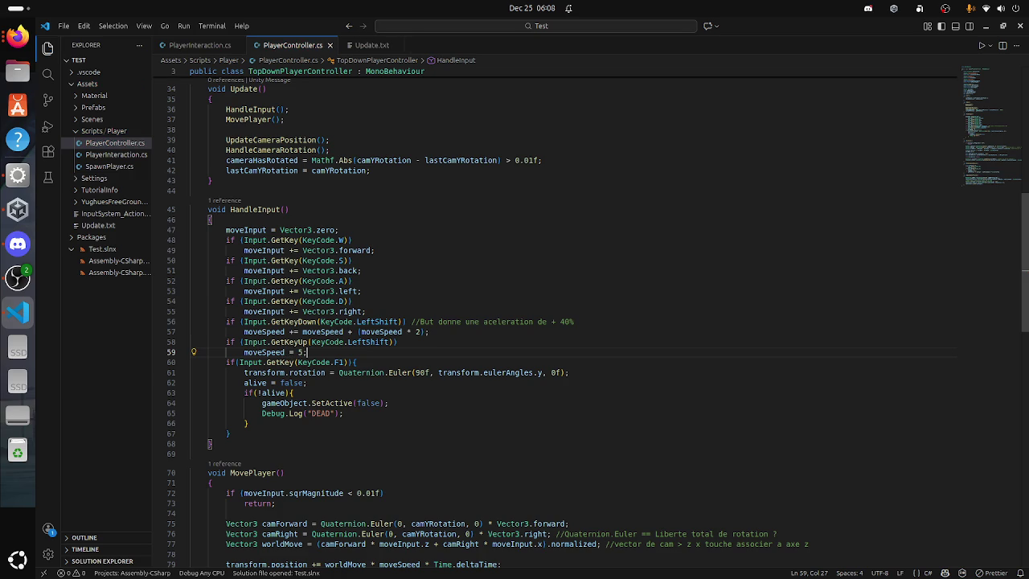
key("super")
left_click(328, 425)
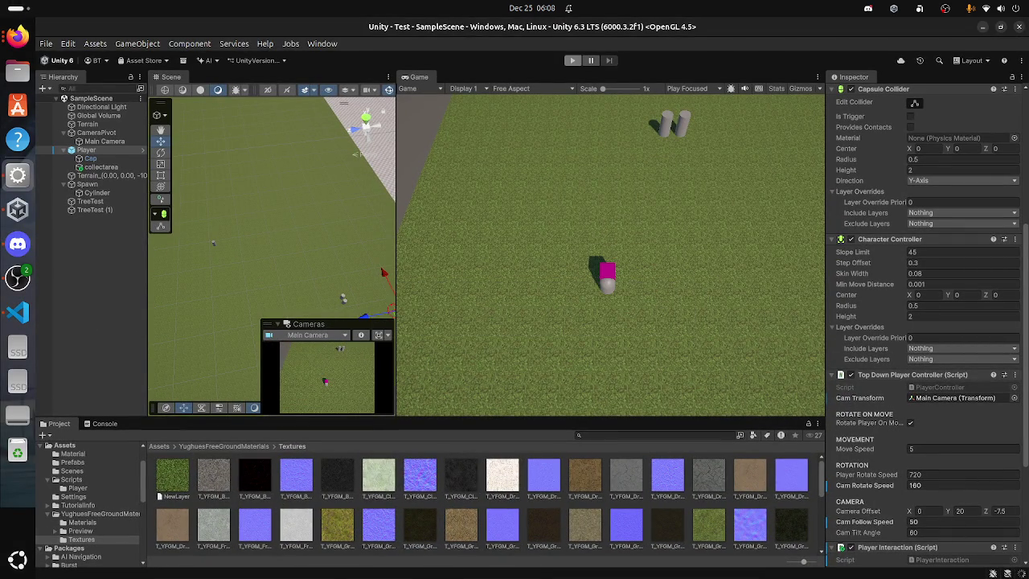
Step: Play-test the sprint reset by walking the player with W, then return to Visual Studio Code
left_click(573, 60)
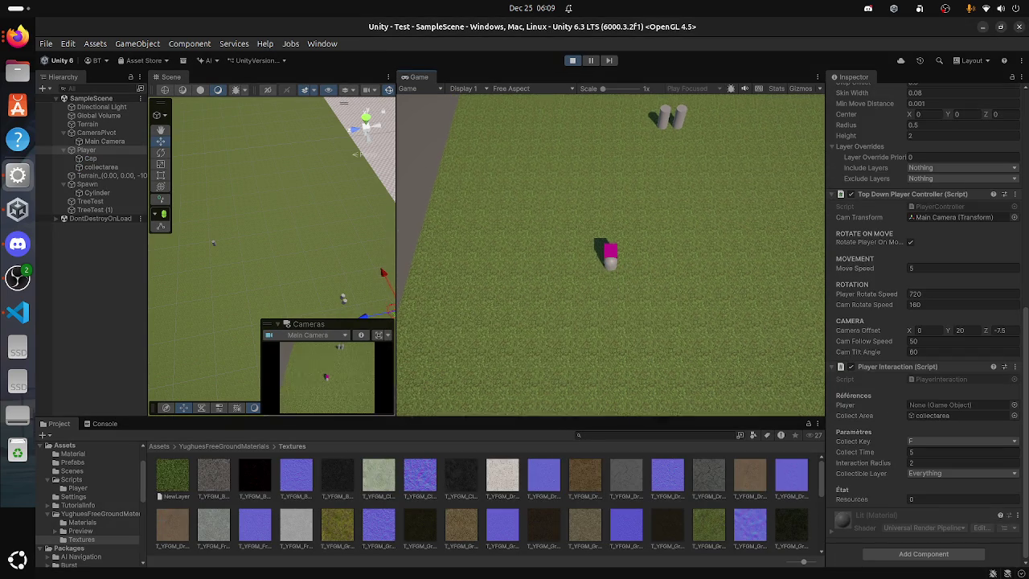
key("w")
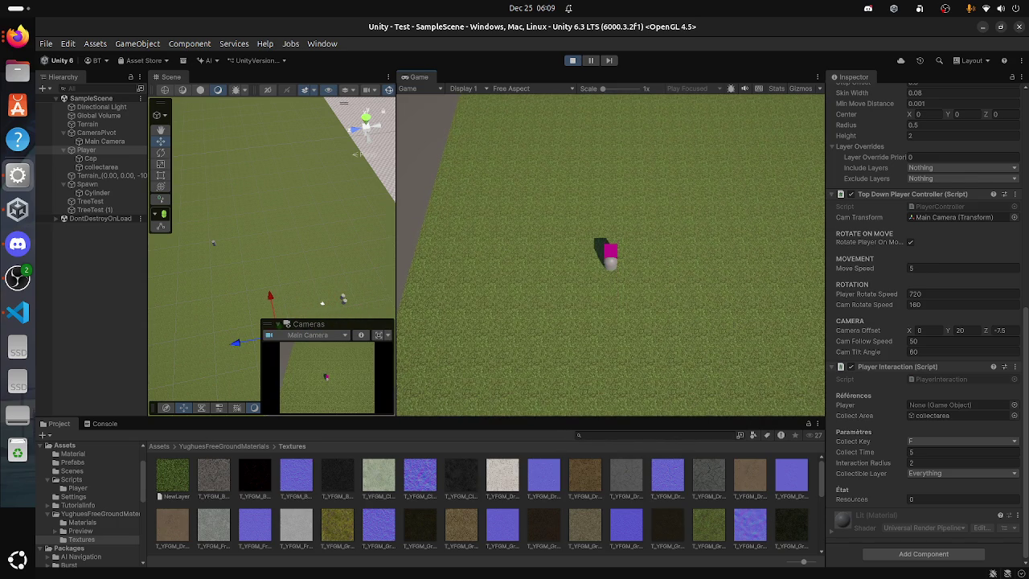
key("super")
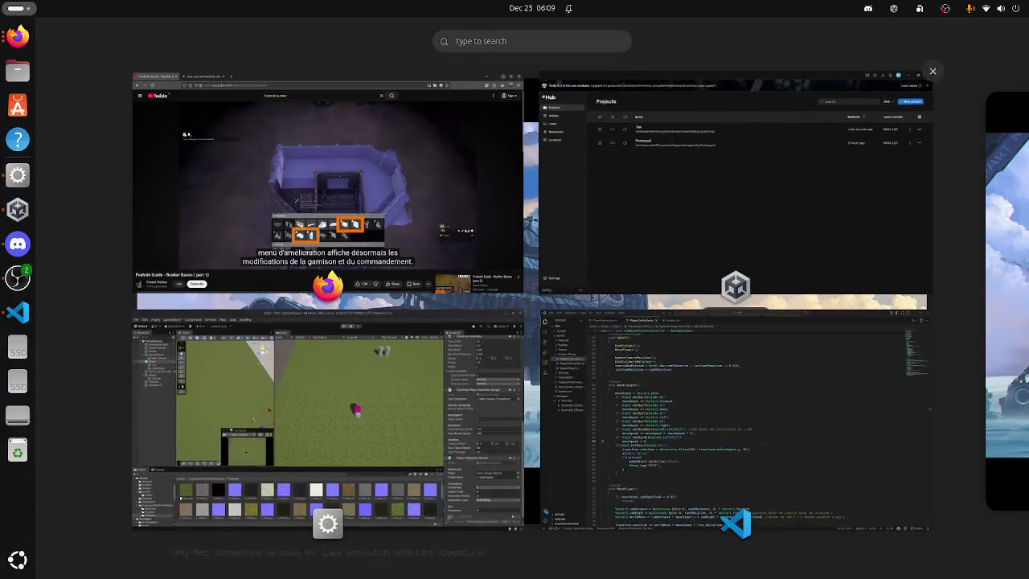
left_click(924, 310)
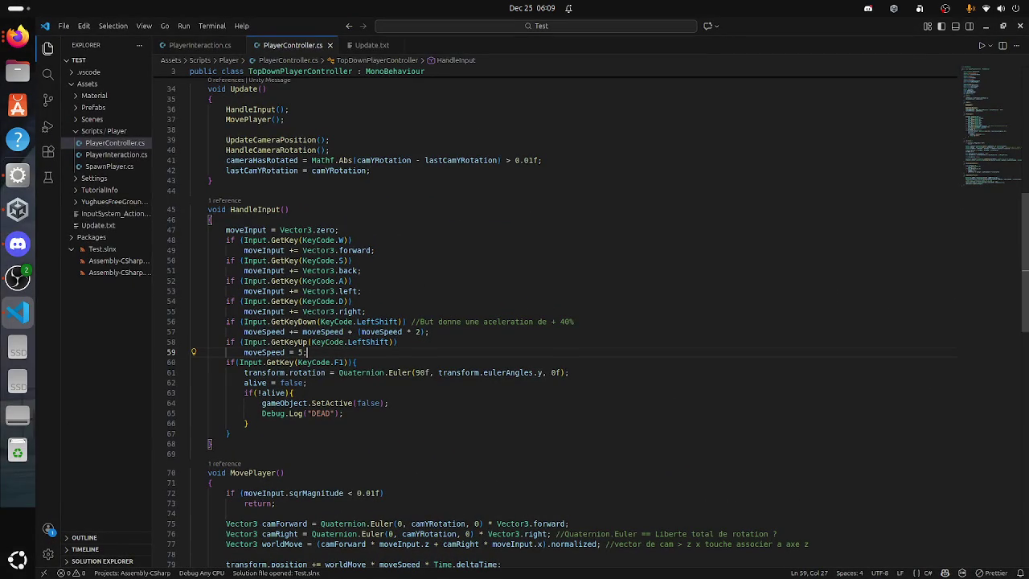
Step: Change the boost multiplier on line 57 from 2 to 1.2 and save
left_click(417, 331)
key("Delete")
type("1.2")
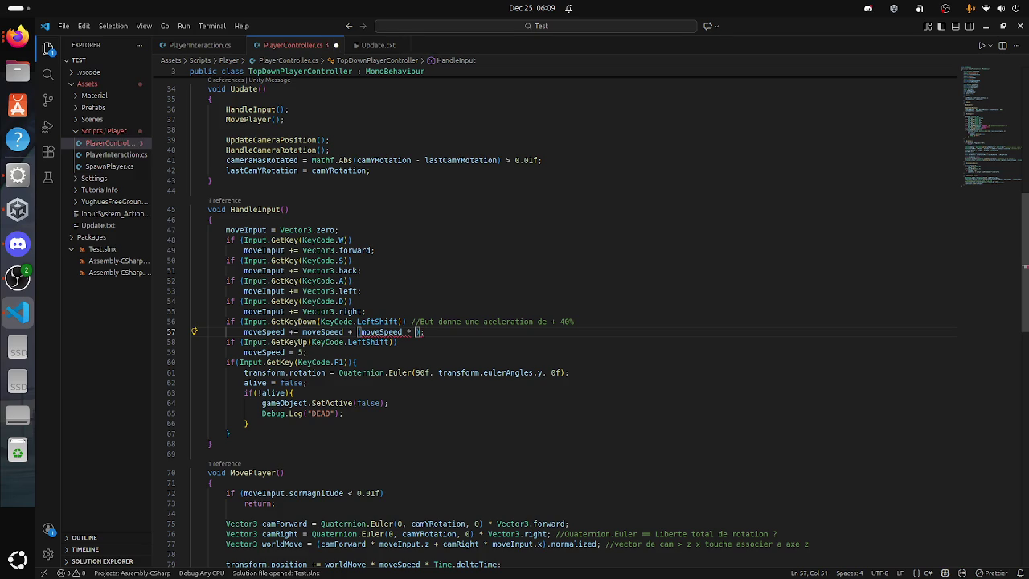
key("ctrl+s")
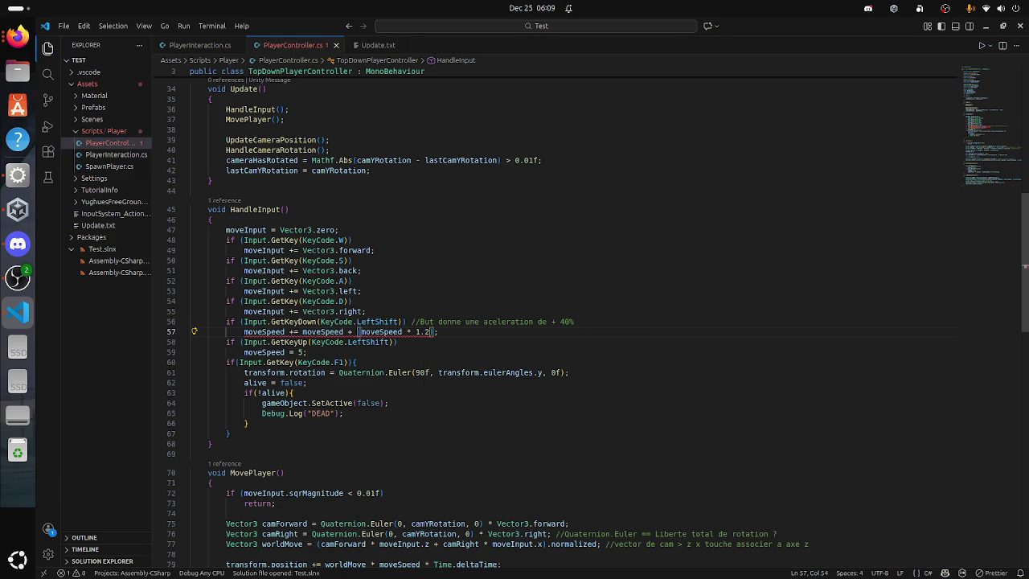
Step: Strip the multiplier and parentheses so line 57 reads moveSpeed += moveSpeed + moveSpeed, save, and switch to Unity
key("Left")
key("BackSpace")
type(",")
key("BackSpace")
key("Delete")
key("BackSpace")
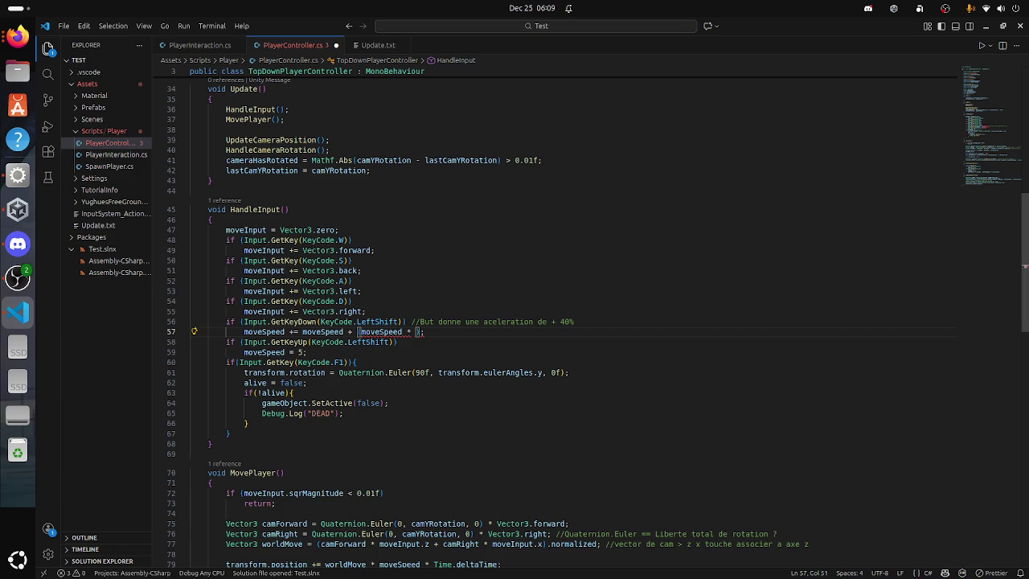
key("BackSpace")
key("BackSpace")
key("BackSpace")
key("Delete")
key("ctrl+Left")
key("BackSpace")
key("ctrl+s")
key("super")
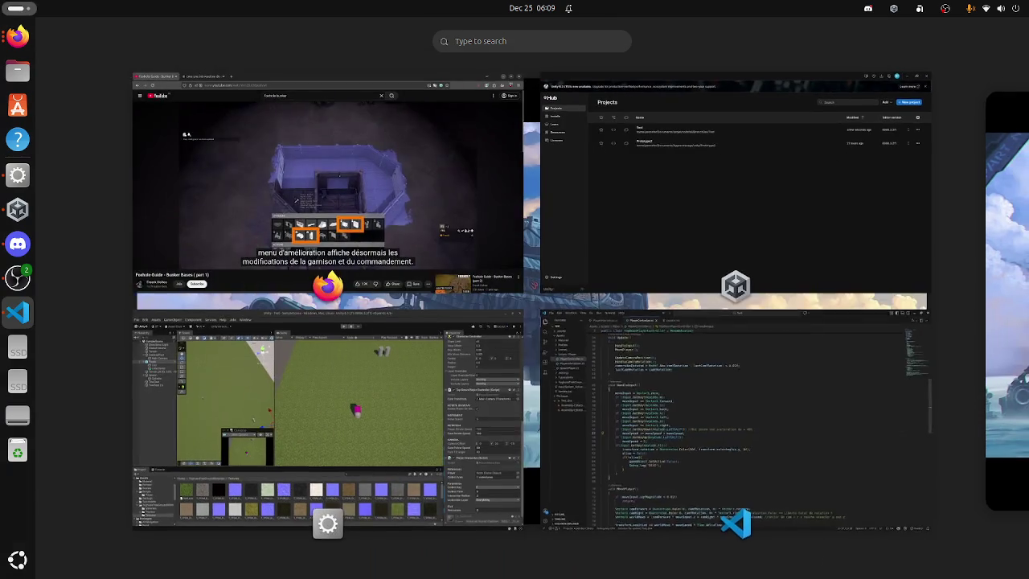
left_click(329, 418)
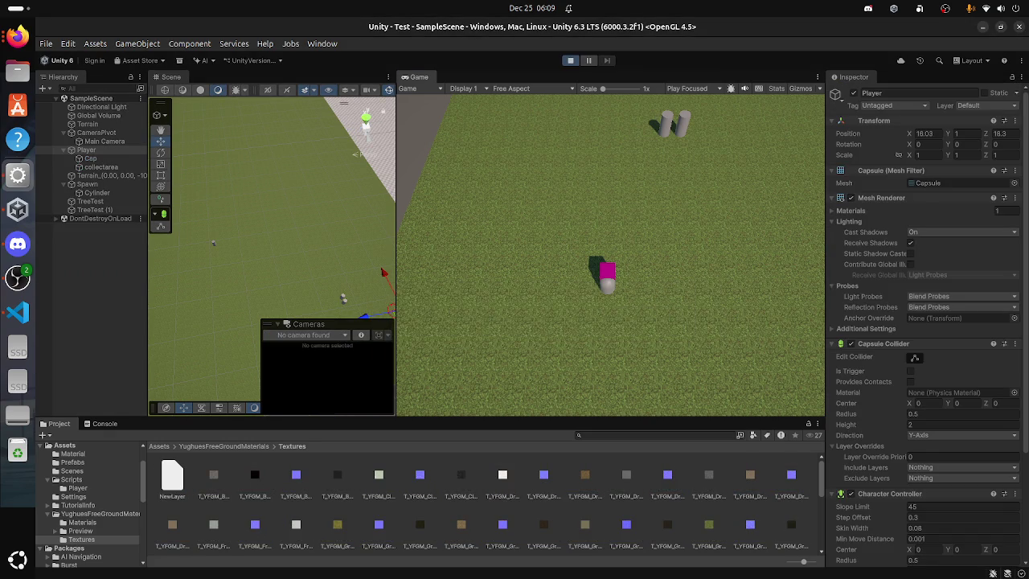
Step: Walk the player forward to about Z 49, stop play mode, and return to Visual Studio Code
key("w")
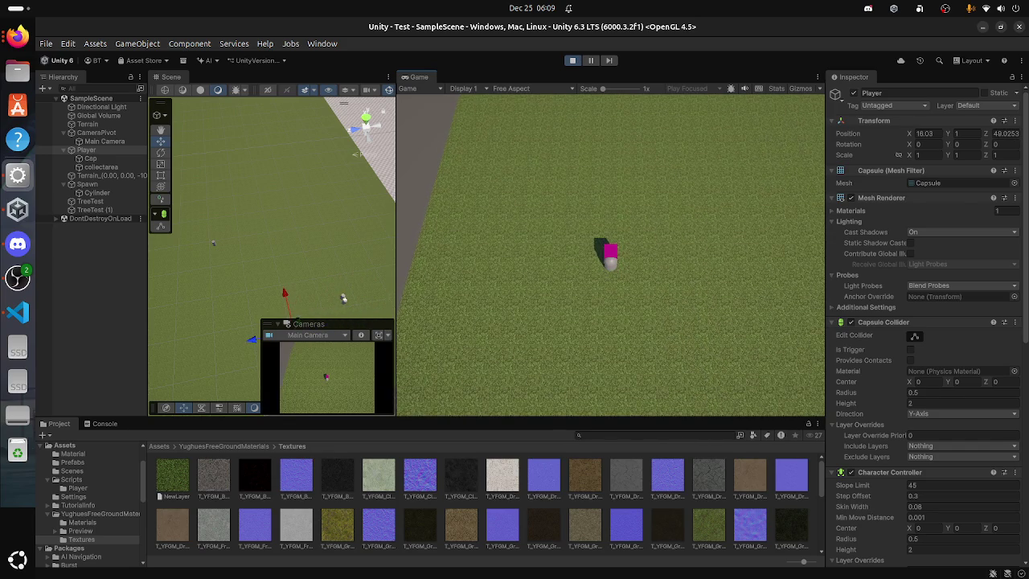
key("ctrl+p")
key("super")
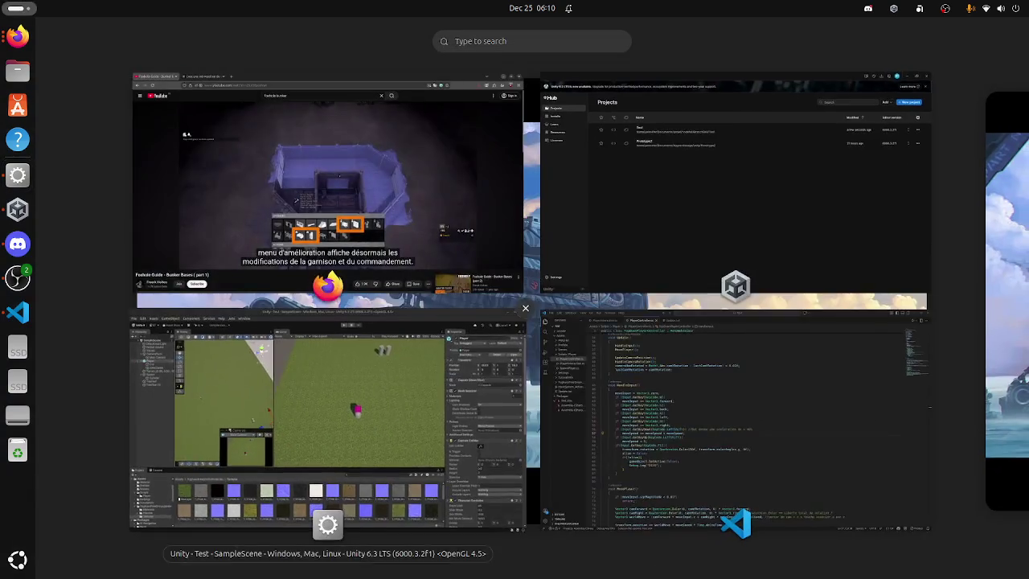
left_click(731, 422)
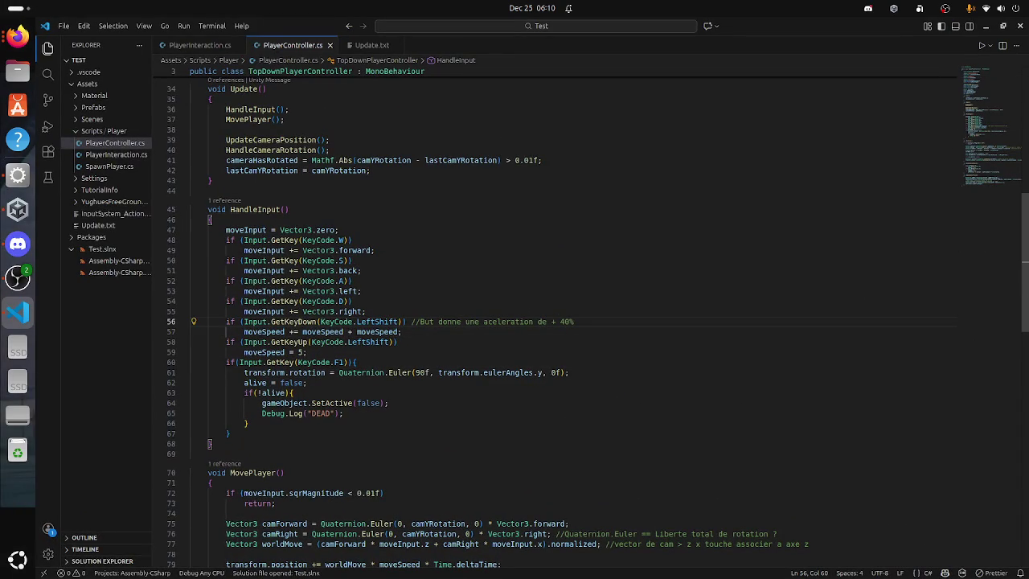
Step: Try alternative boost expressions on line 57, such as a 2.5 multiplier and a + moveSpeed term
left_click(399, 331)
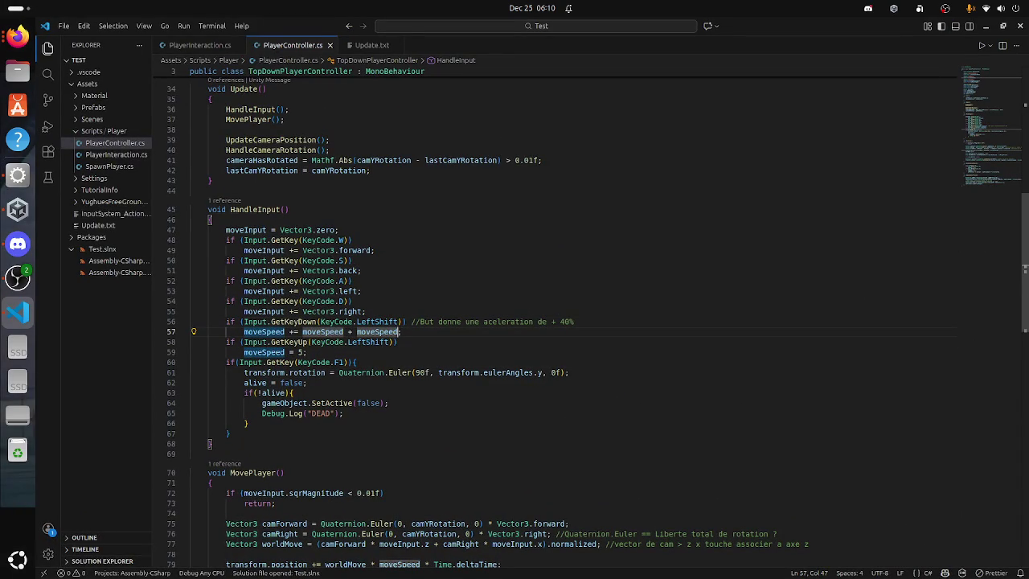
key("BackSpace")
key("BackSpace")
key("BackSpace")
type("* 2")
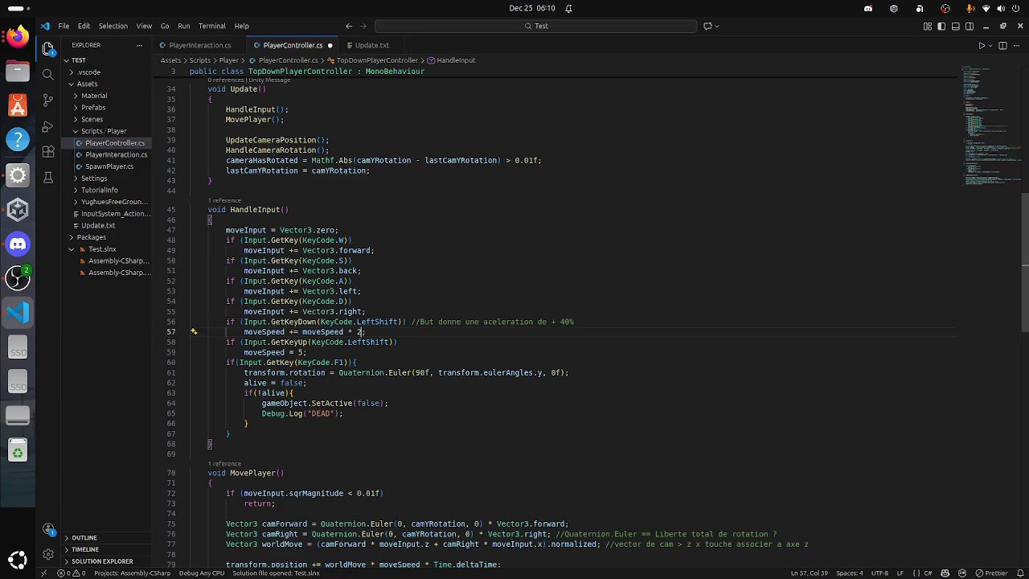
type(".5")
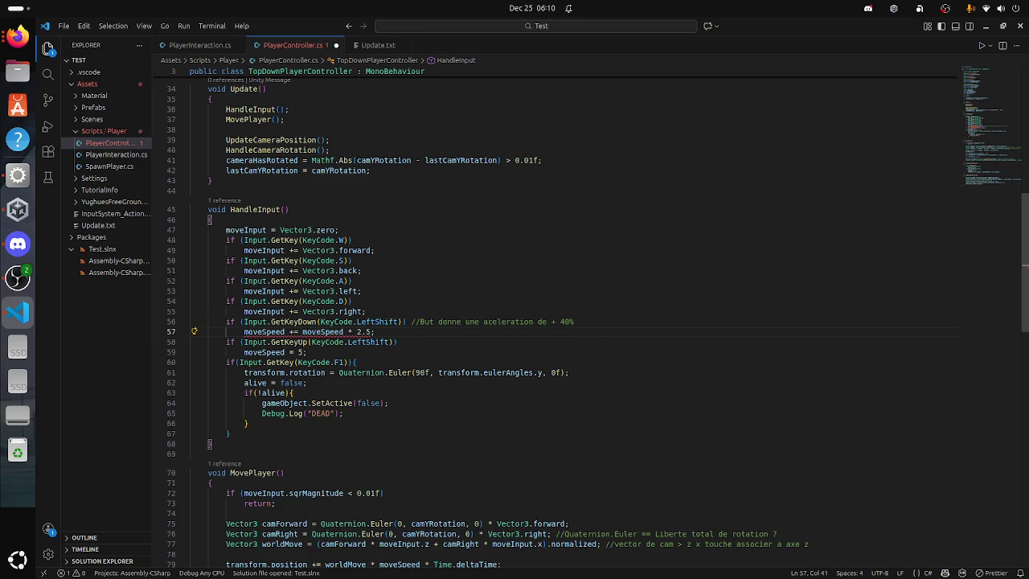
key("BackSpace")
key("BackSpace")
type(",5")
key("BackSpace")
key("BackSpace")
key("BackSpace")
key("BackSpace")
key("BackSpace")
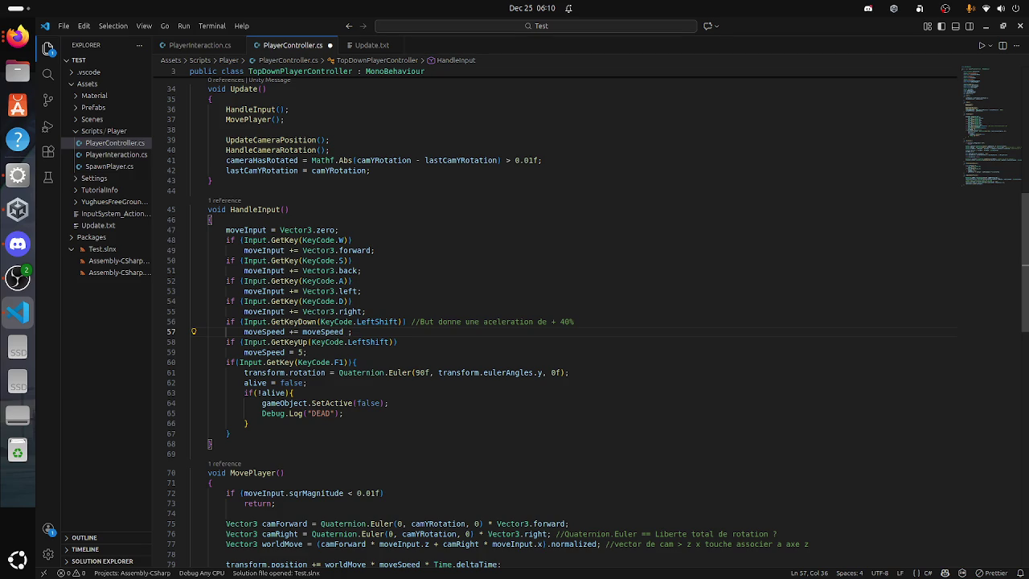
type("+ (")
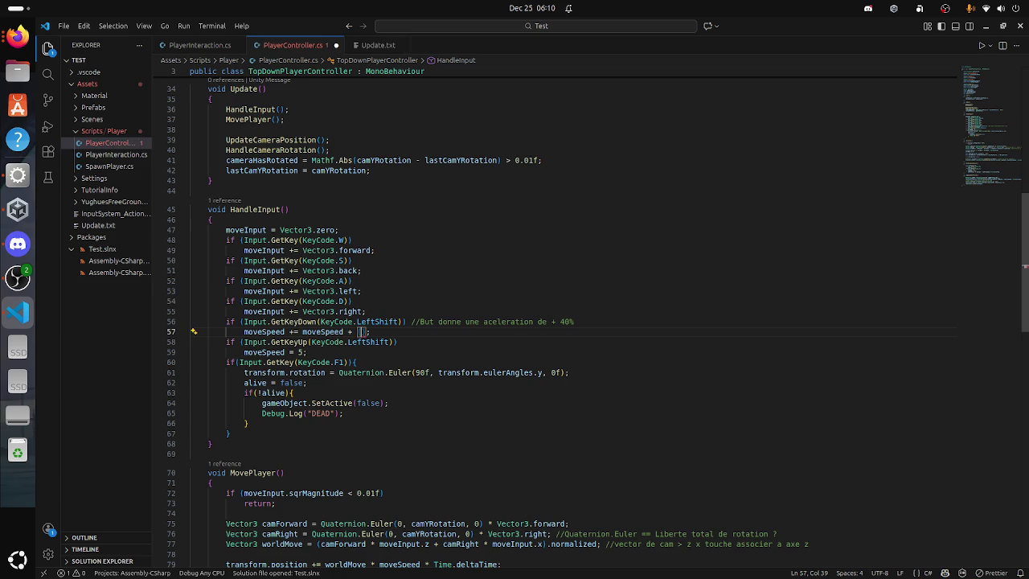
type("Mo")
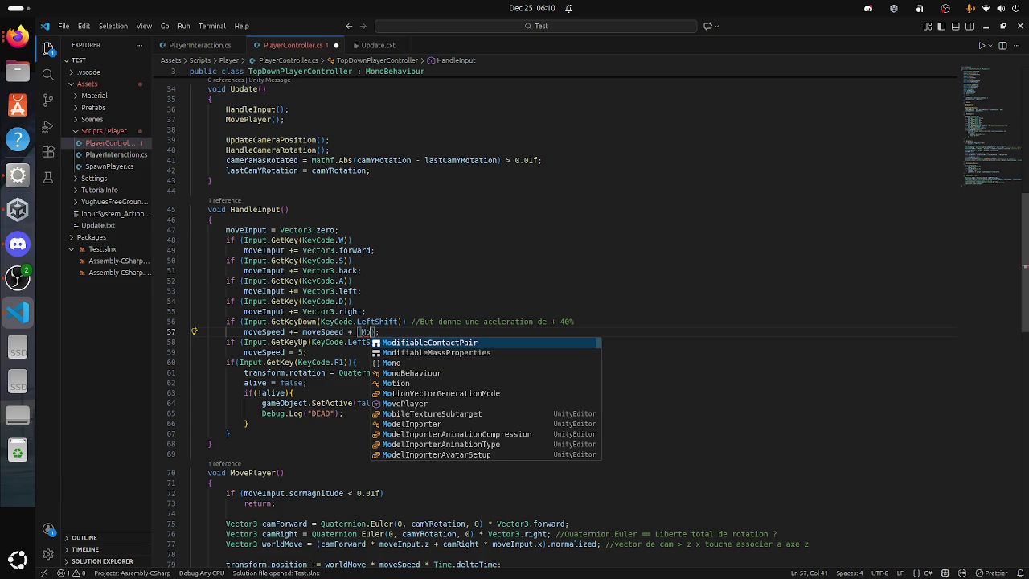
key("BackSpace")
key("BackSpace")
type("m")
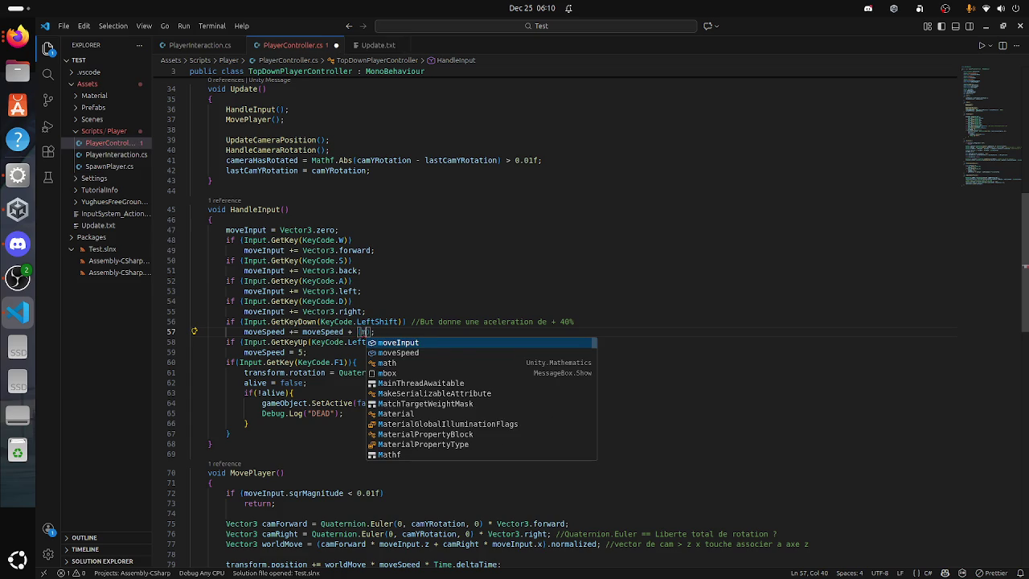
type("ov")
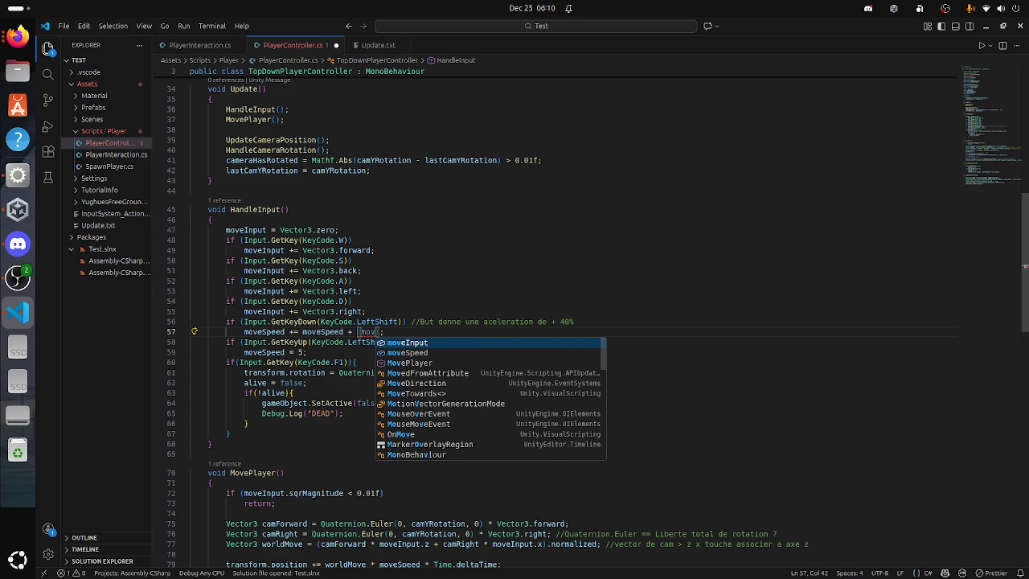
Step: Make Left Shift set moveSpeed = 7.5f, save, and switch back to Unity
key("ctrl+BackSpace")
key("ctrl+BackSpace")
key("ctrl+BackSpace")
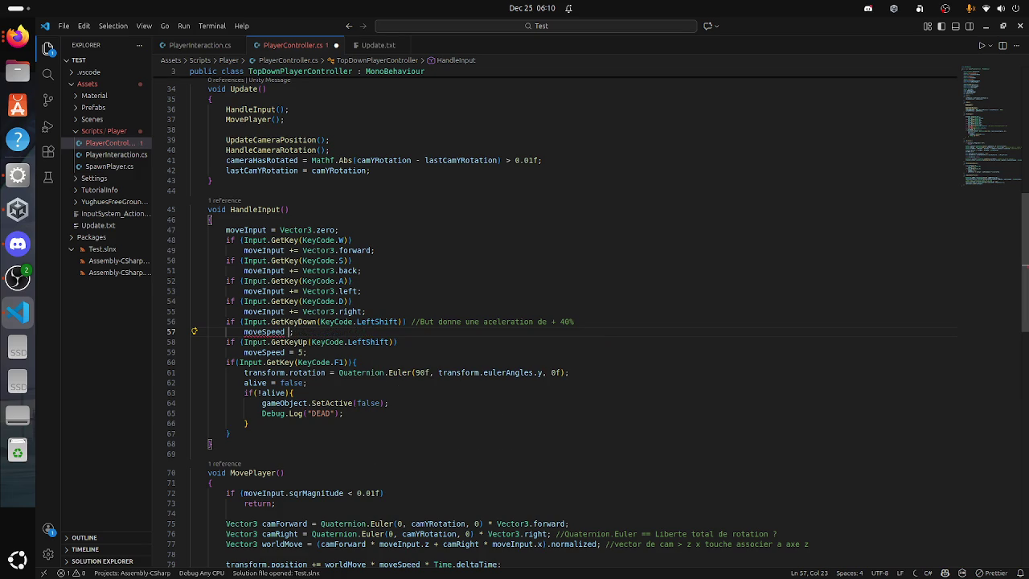
type("= ")
type("7.5")
type("f")
key("ctrl+s")
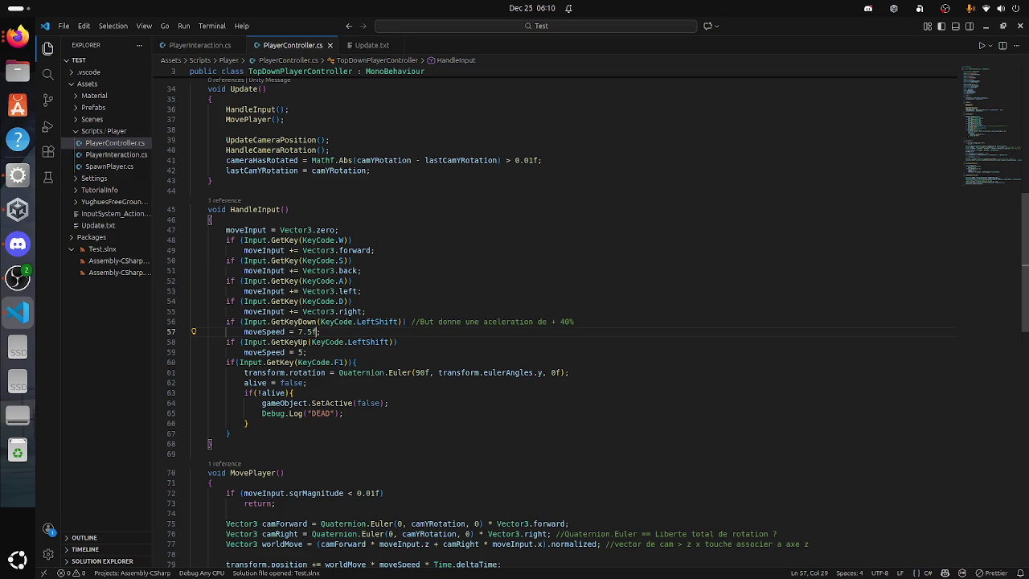
key("super")
left_click(327, 425)
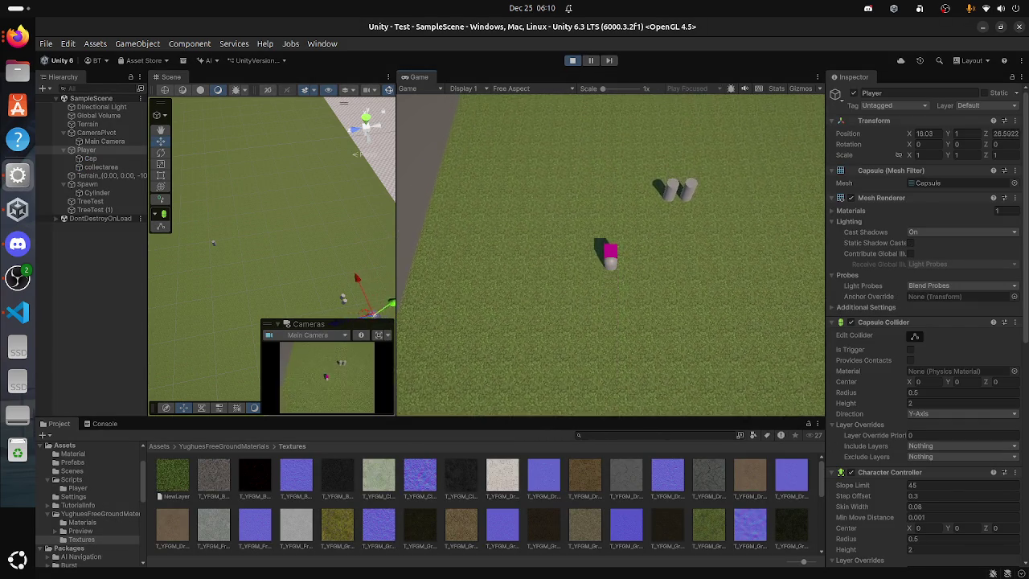
Step: Roam the player around with WASD, swinging the camera toward the cylinders
scroll(924, 321, "down", 3)
scroll(925, 322, "down", 5)
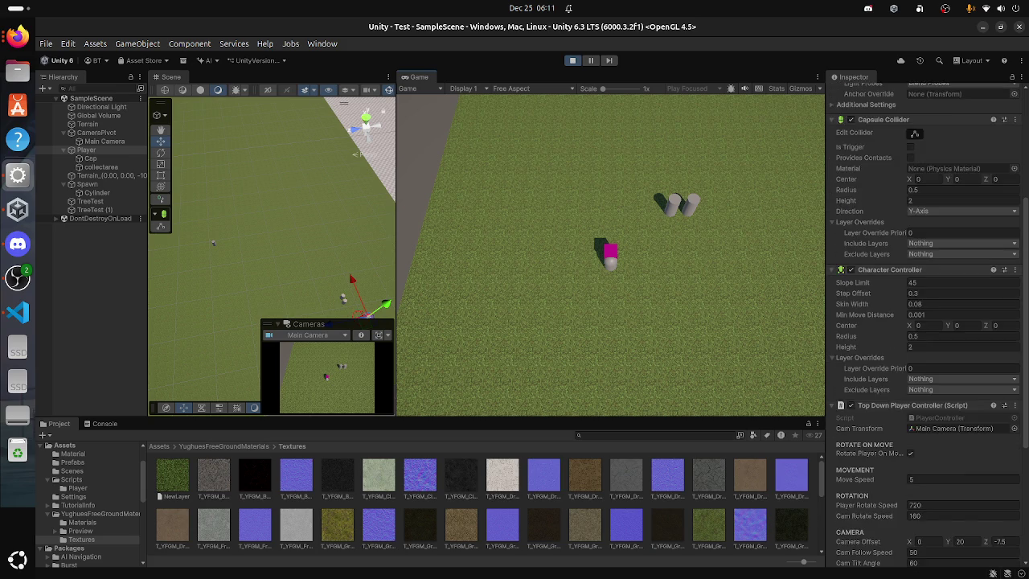
type("7.5")
key("ctrl+z")
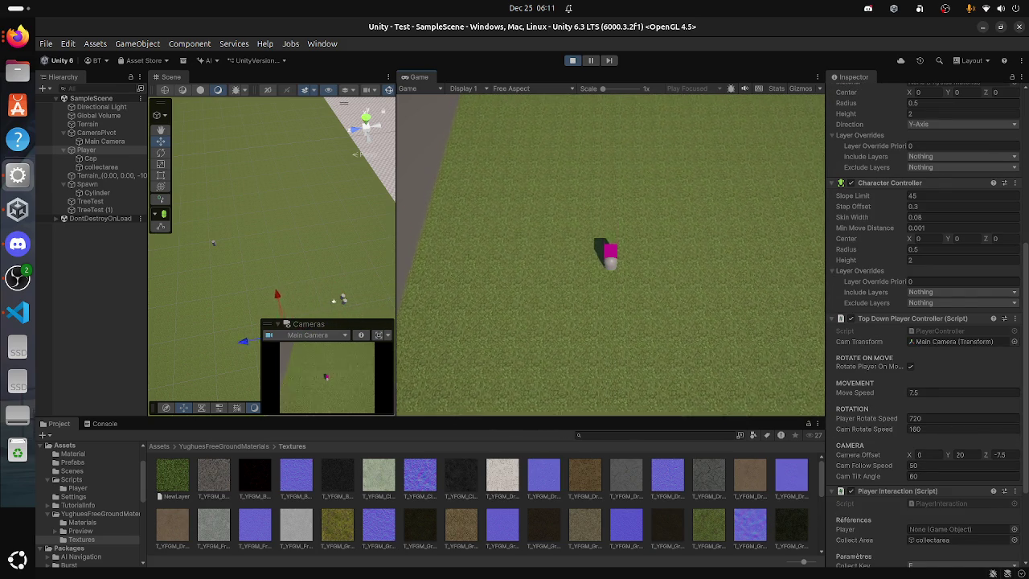
key("w")
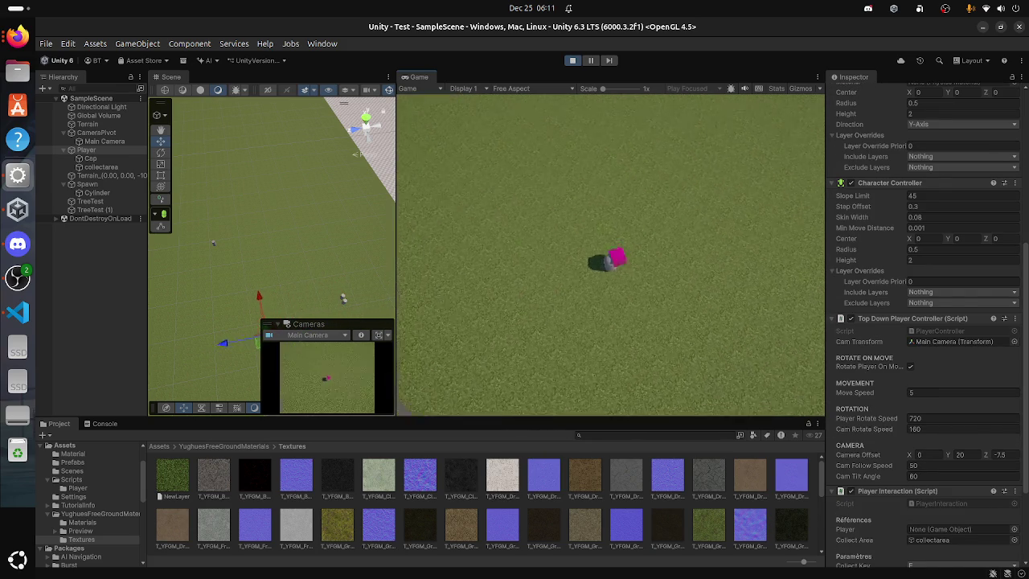
key("d")
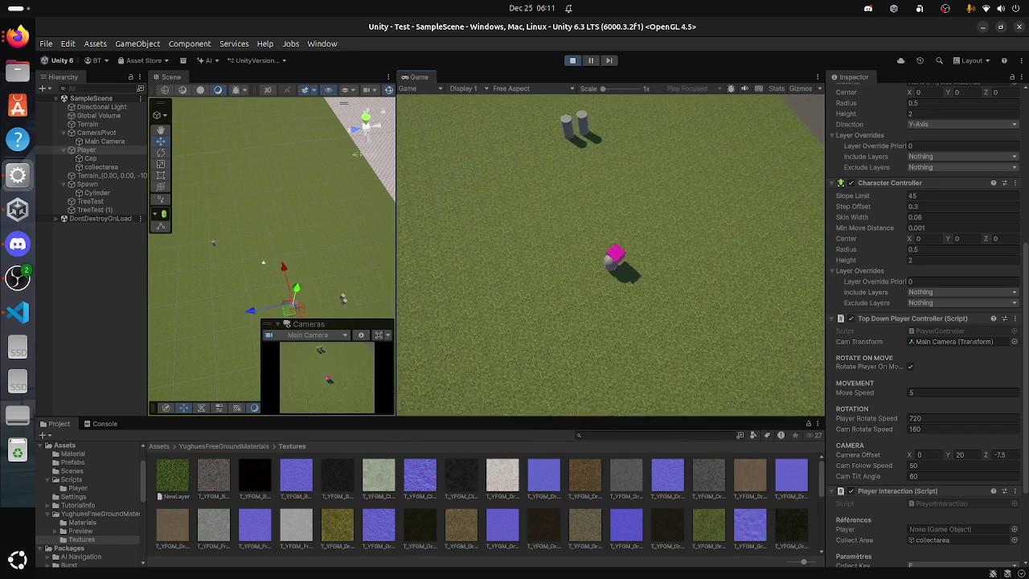
key("a")
key("w")
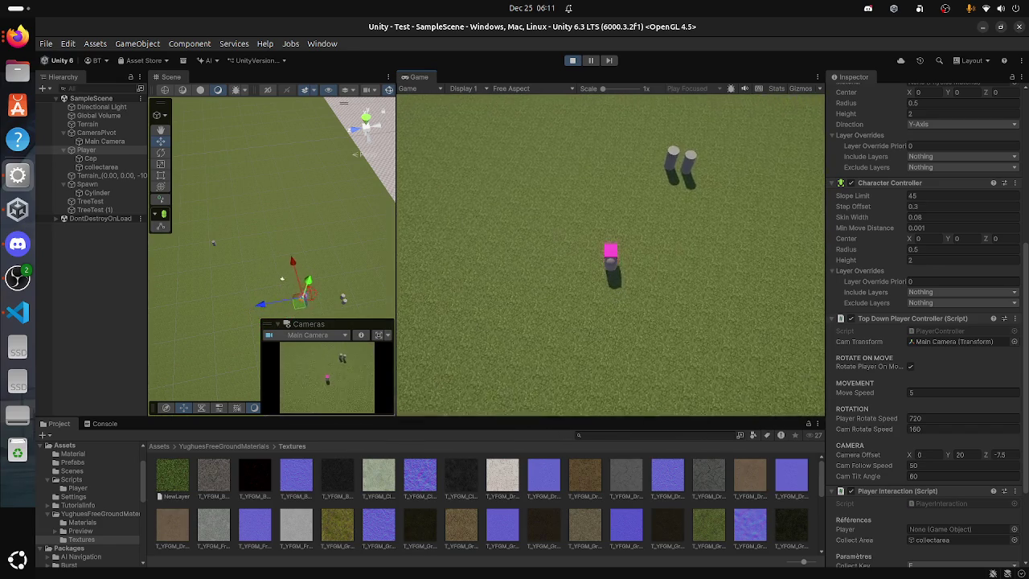
key("d")
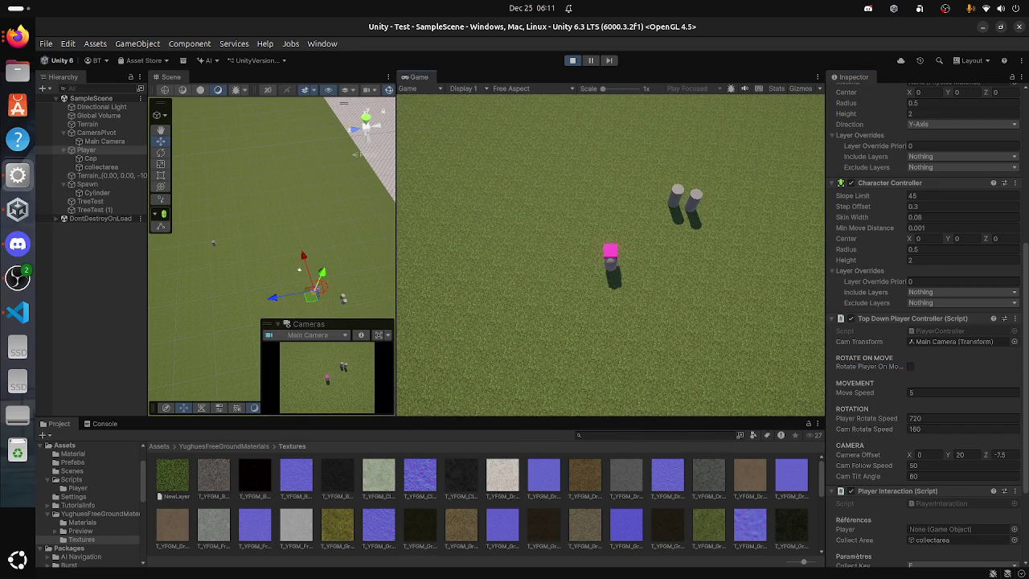
key("a")
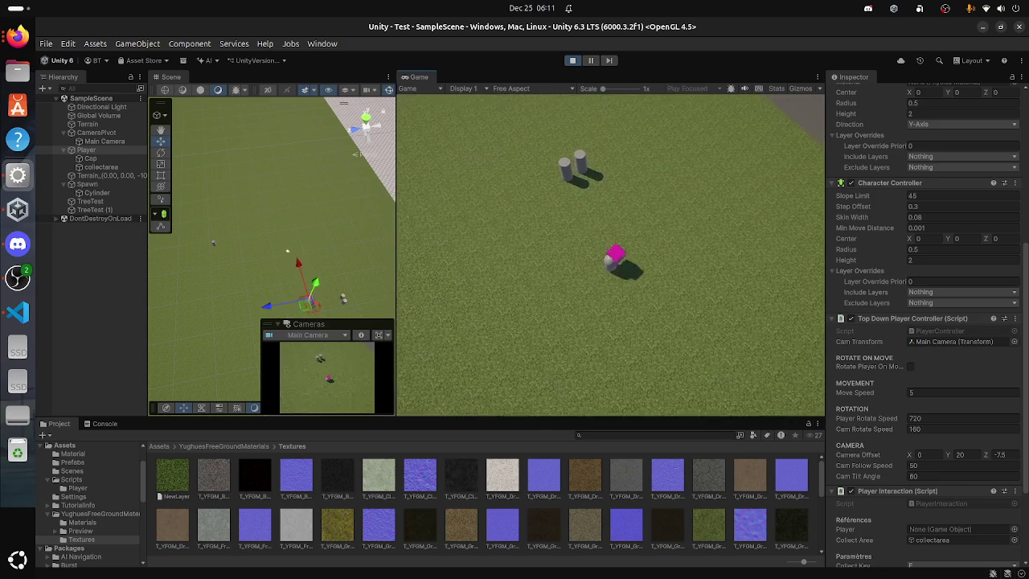
key("d")
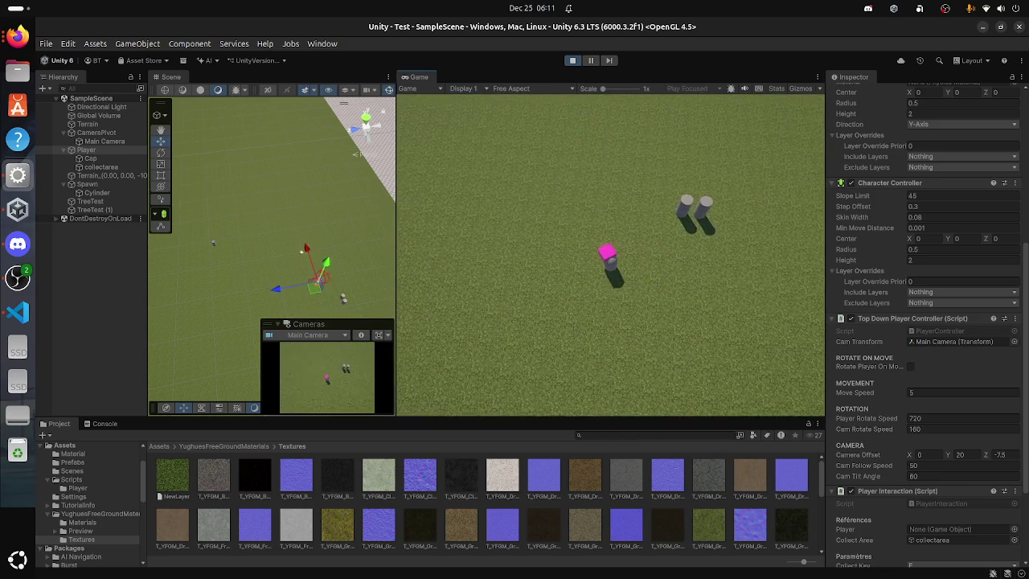
key("d")
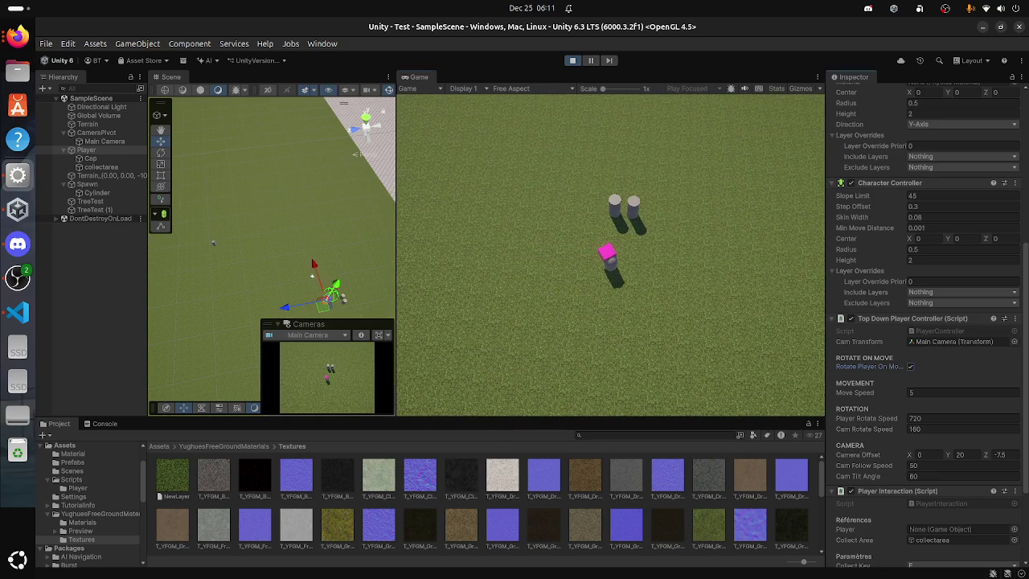
Step: Restart play mode and walk the player into both TreeTest cylinders to collect them, then select the Terrain
key("ctrl+p")
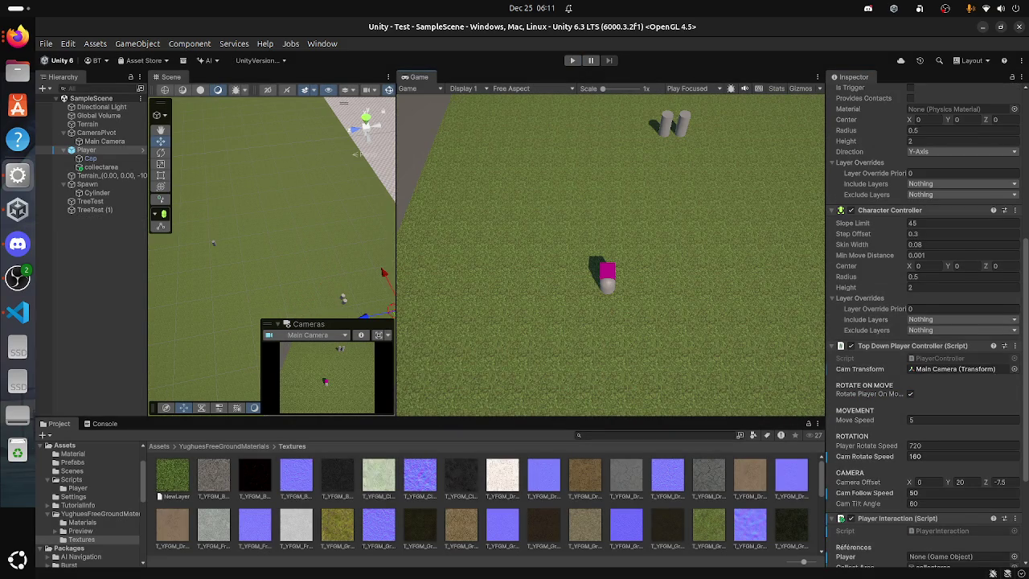
key("ctrl+p")
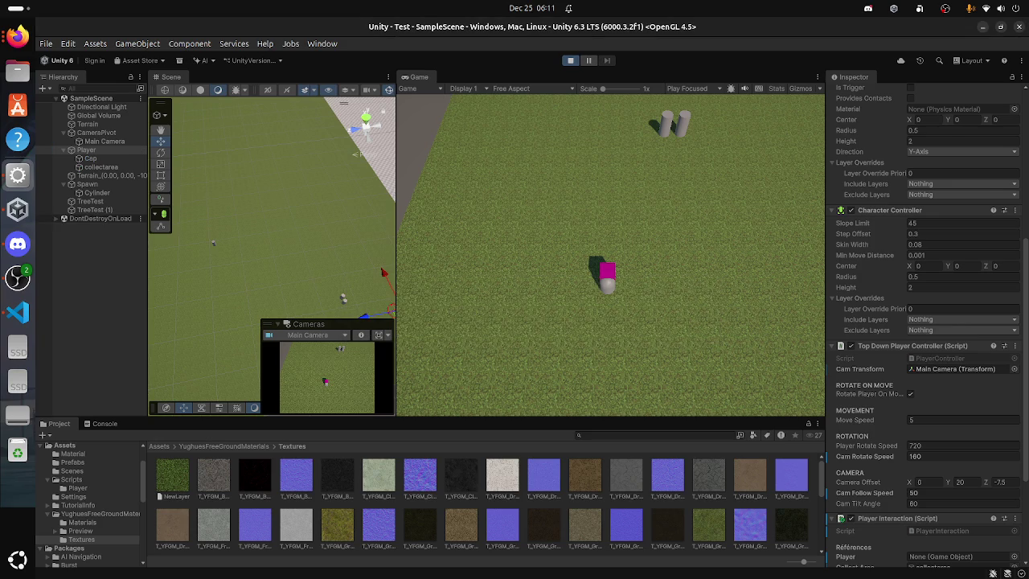
key("w")
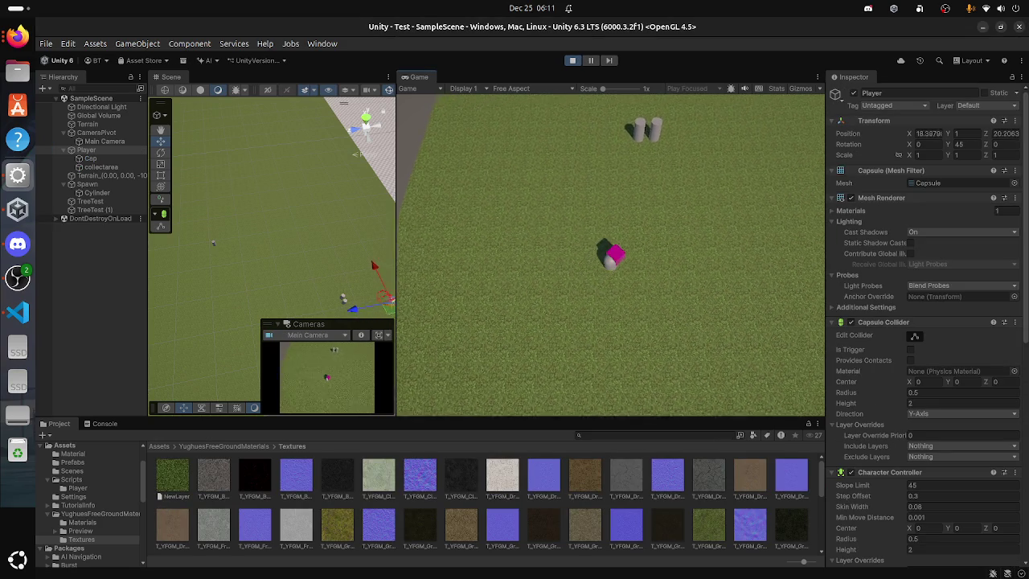
key("d")
key("w")
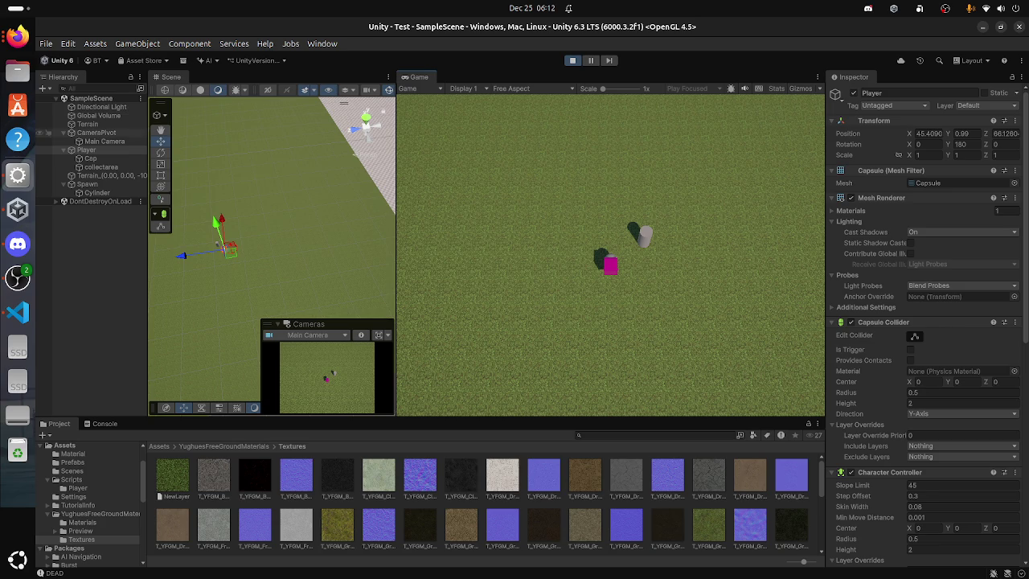
left_click(40, 124)
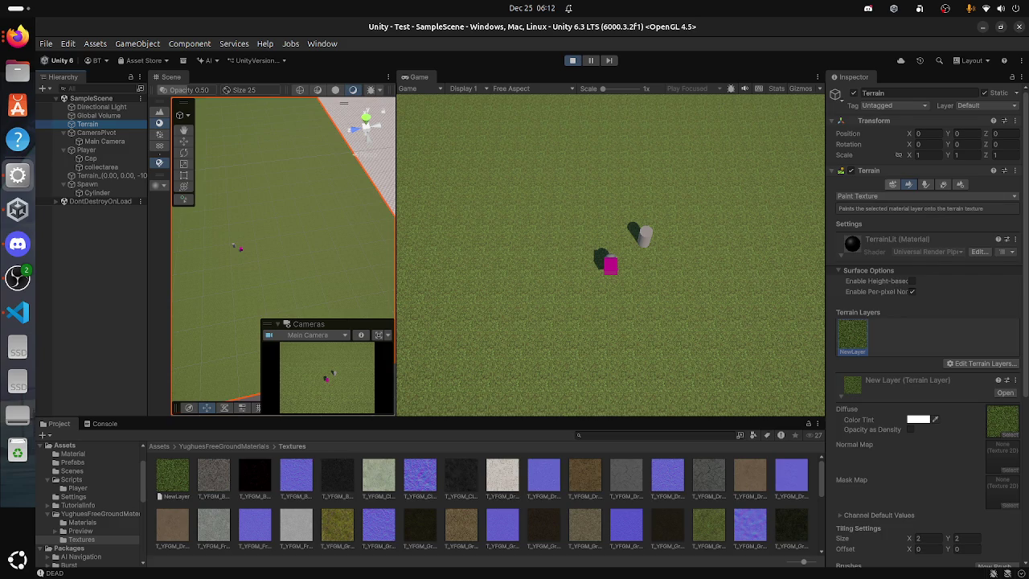
Step: Browse the Terrain tool tabs in the Inspector, ending on the paint tab
left_click(892, 185)
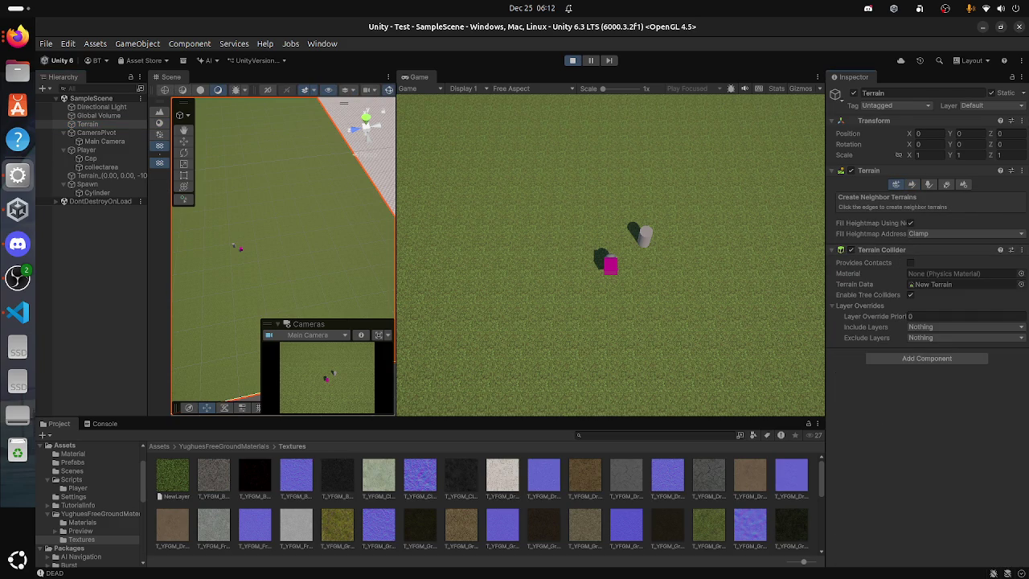
left_click(909, 184)
scroll(924, 322, "down", 5)
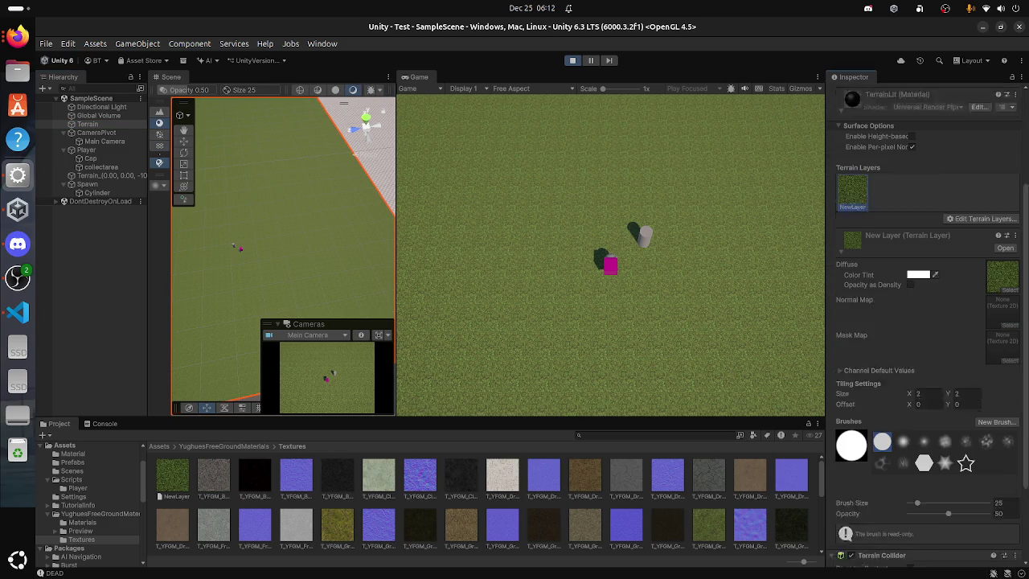
scroll(924, 322, "up", 5)
left_click(959, 184)
left_click(944, 184)
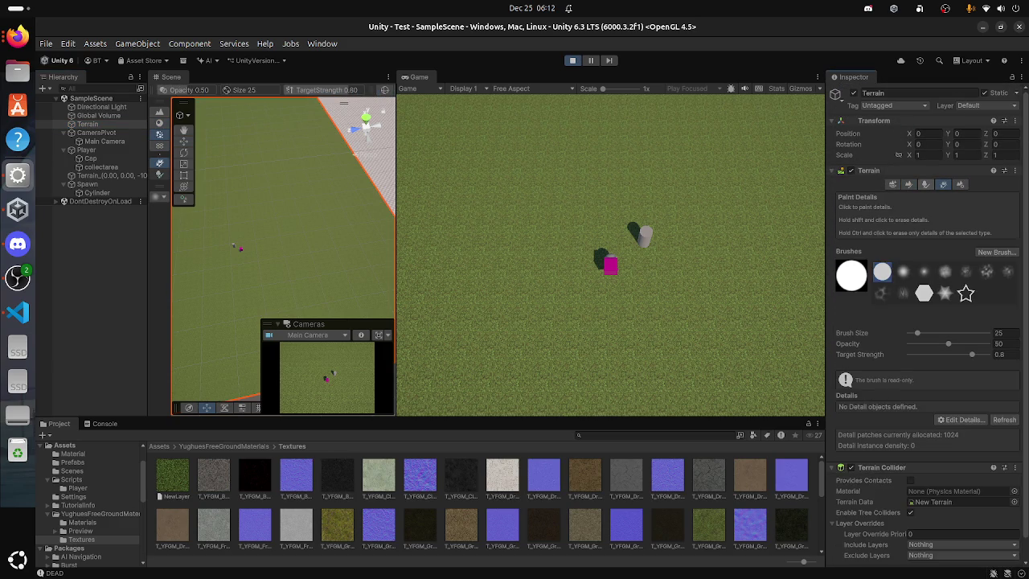
left_click(928, 184)
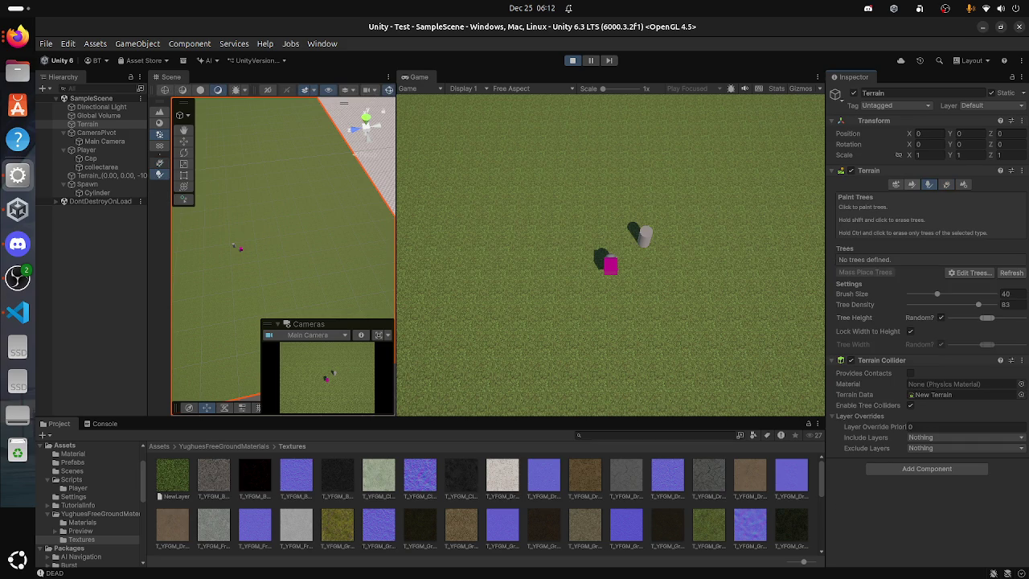
left_click(912, 184)
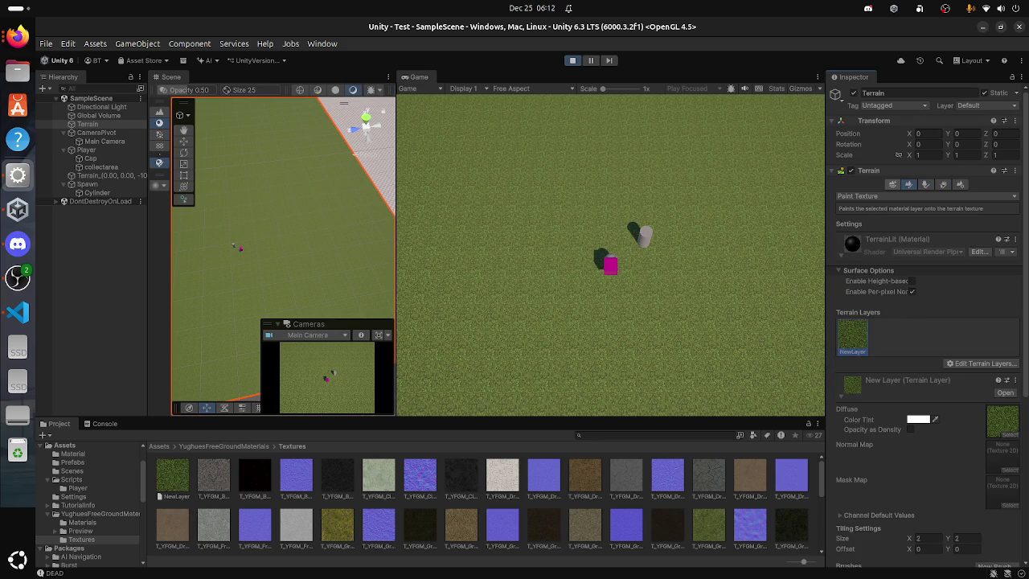
scroll(925, 322, "down", 7)
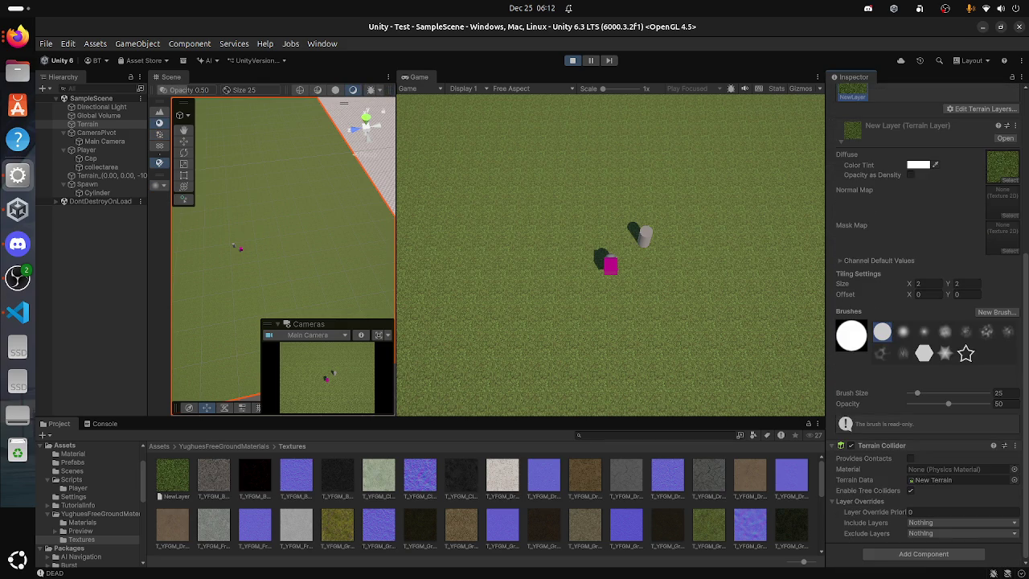
scroll(925, 321, "up", 5)
left_click(892, 132)
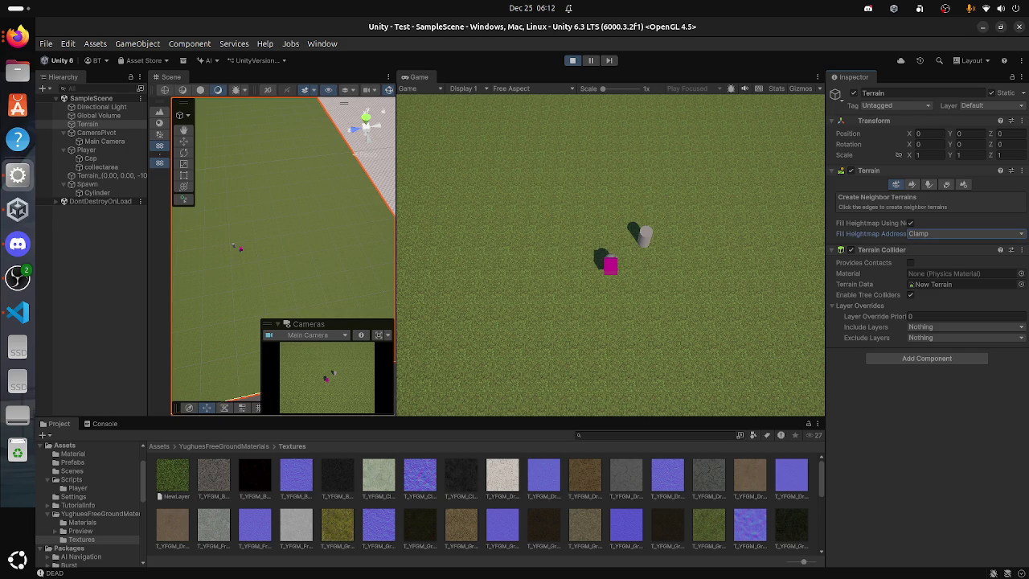
left_click(910, 184)
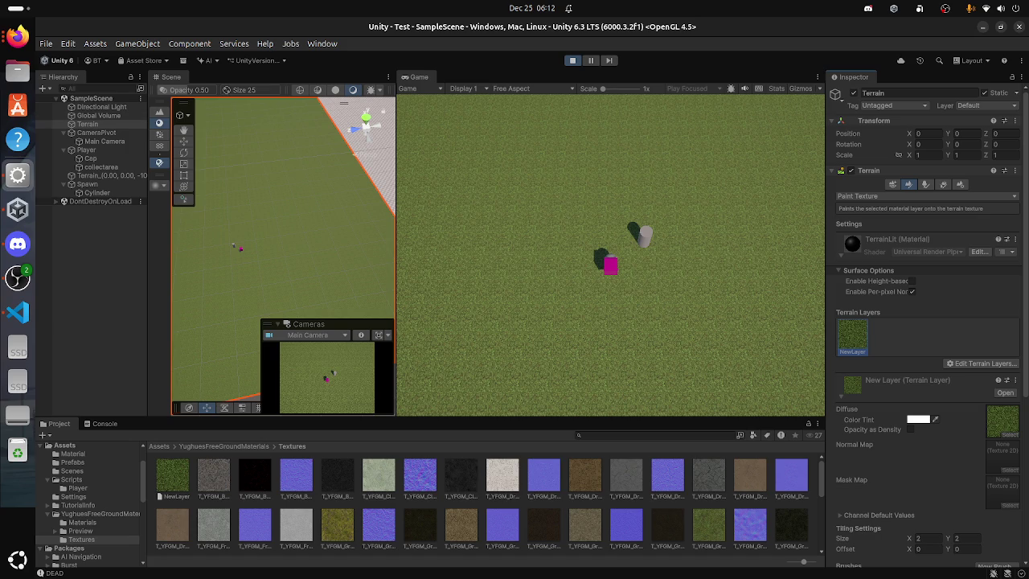
Step: Switch the sculpt mode to Raise or Lower Terrain and raise a mound near the player
left_click(925, 195)
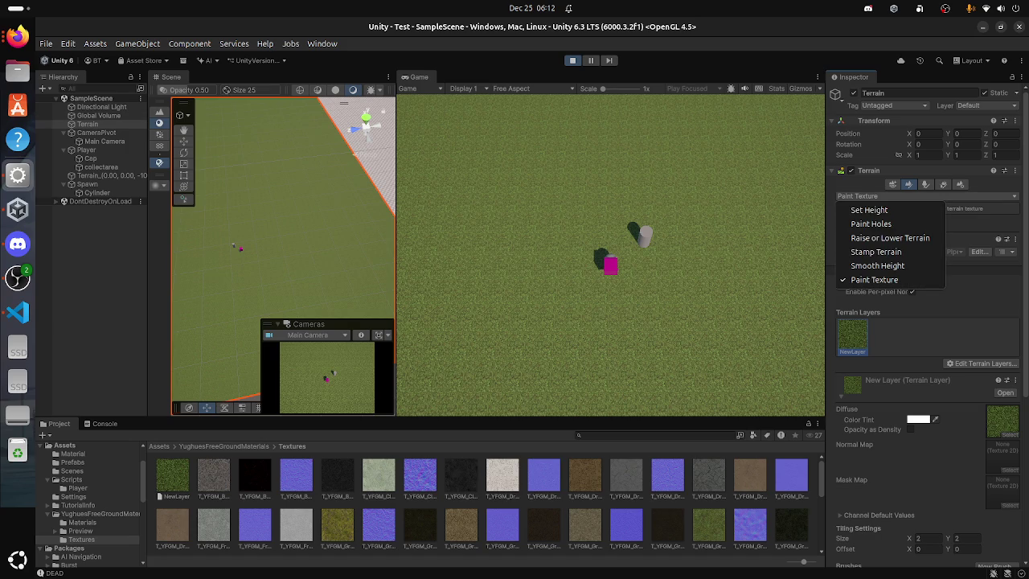
left_click(856, 207)
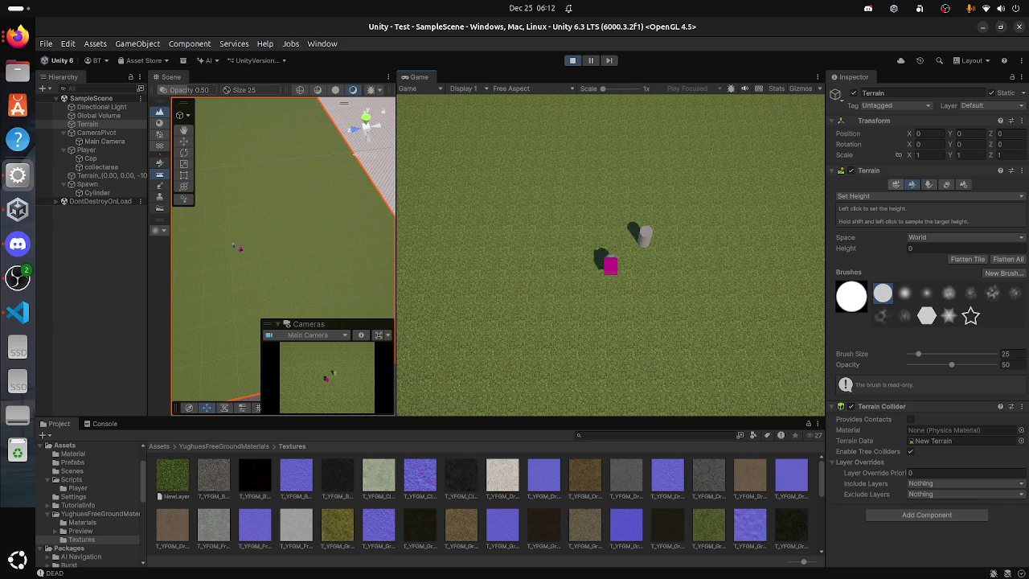
left_click(892, 195)
left_click(890, 238)
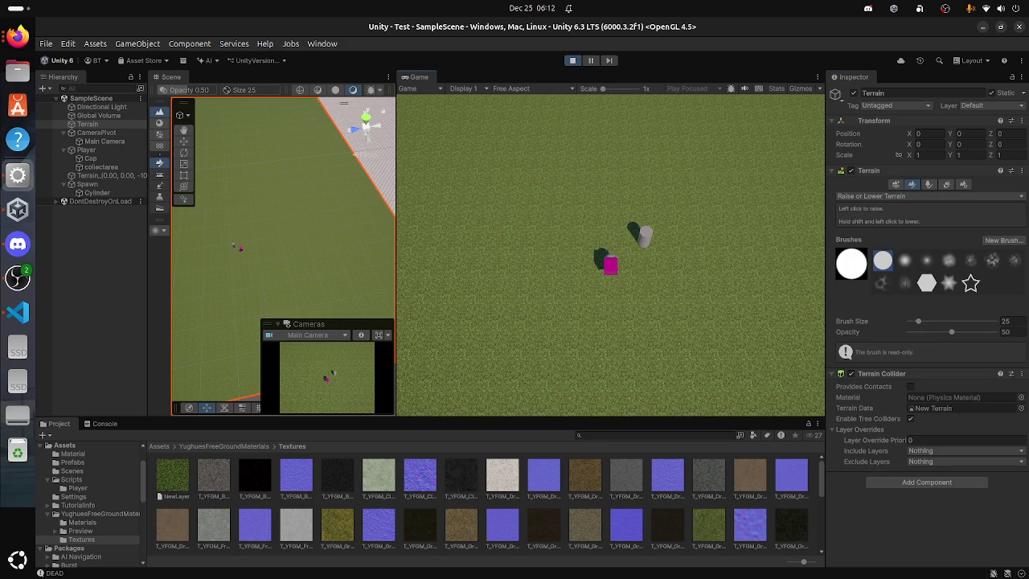
left_click(262, 211)
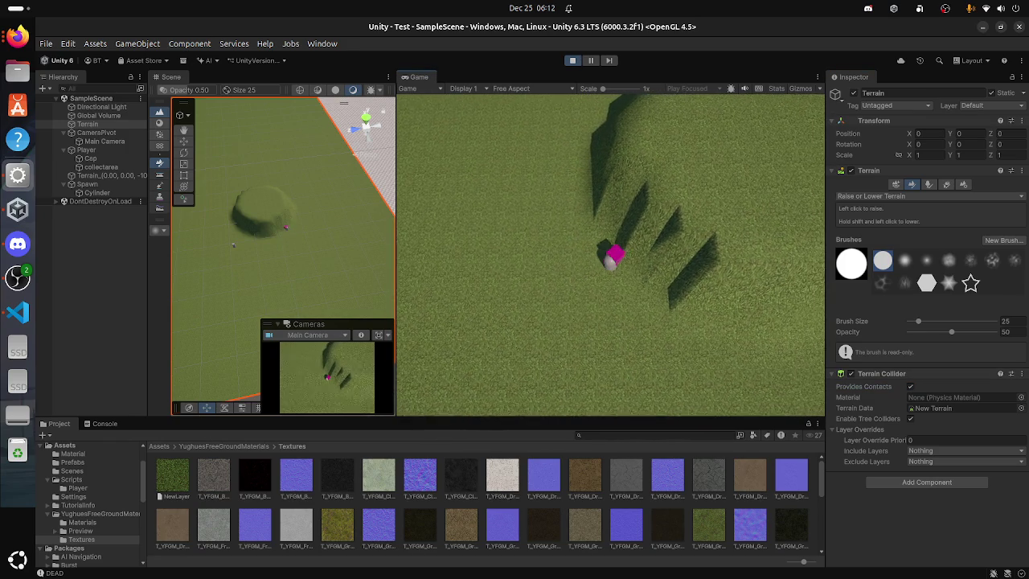
Step: Turn off the terrain collider's contacts option and undo the raised mound and ridges
left_click(910, 386)
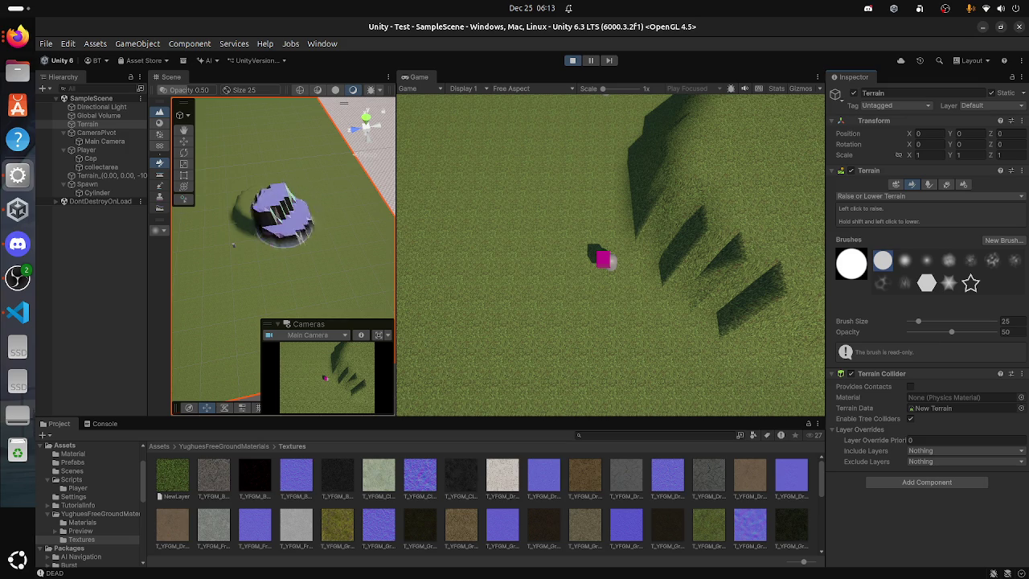
key("ctrl+z")
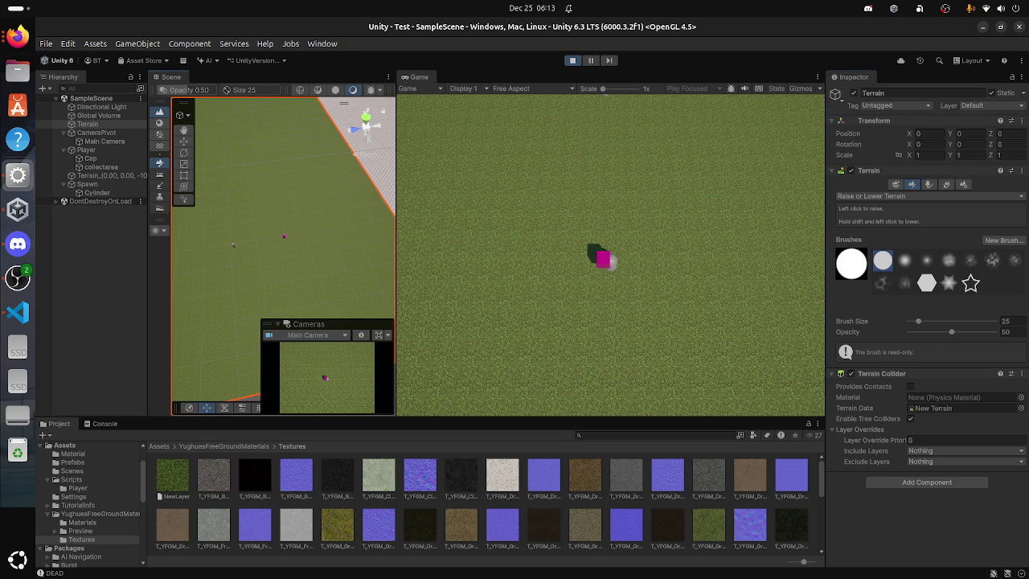
Step: Stop play mode and switch the terrain tool to Stamp Terrain
key("ctrl+p")
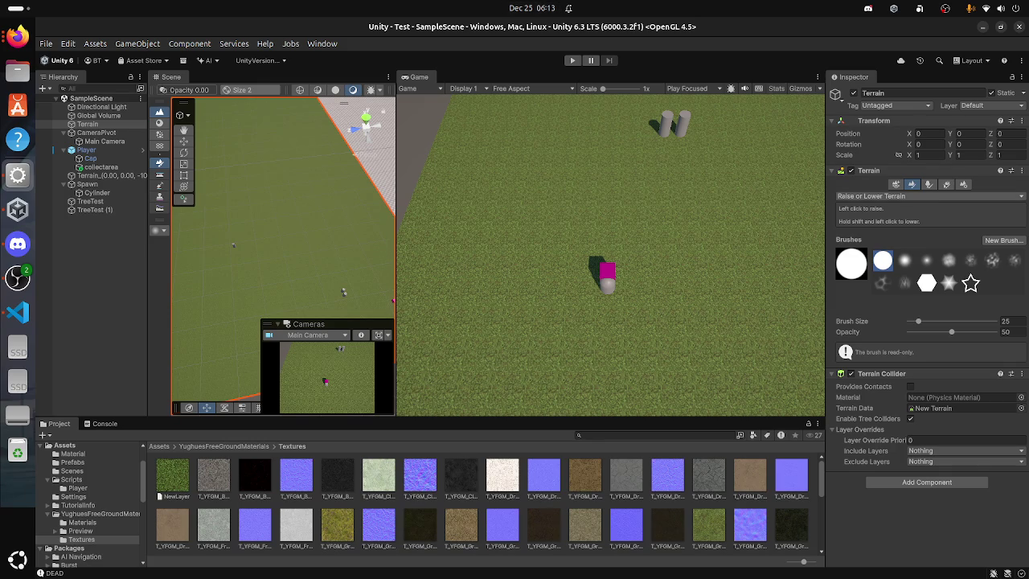
left_click(884, 196)
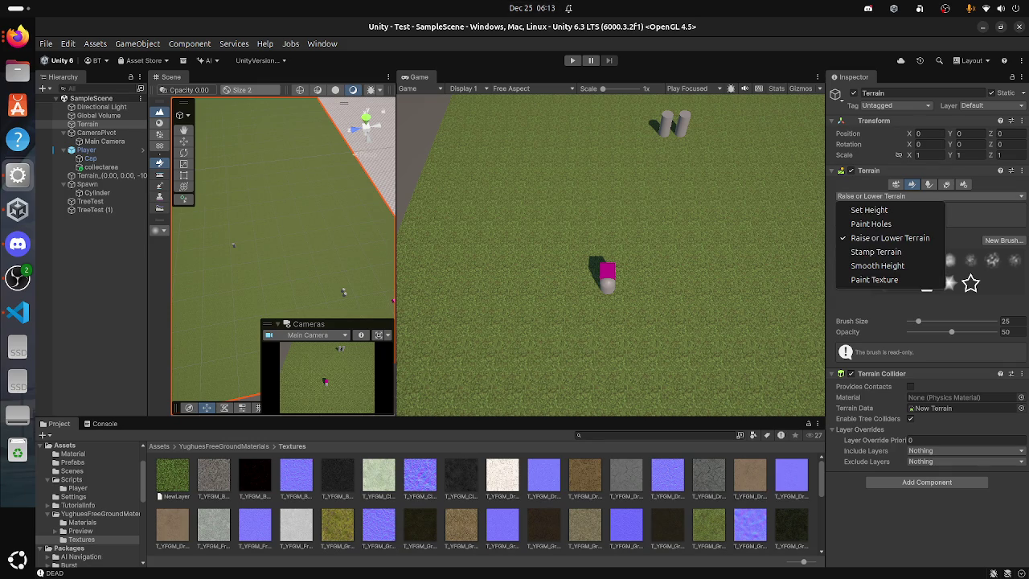
left_click(876, 252)
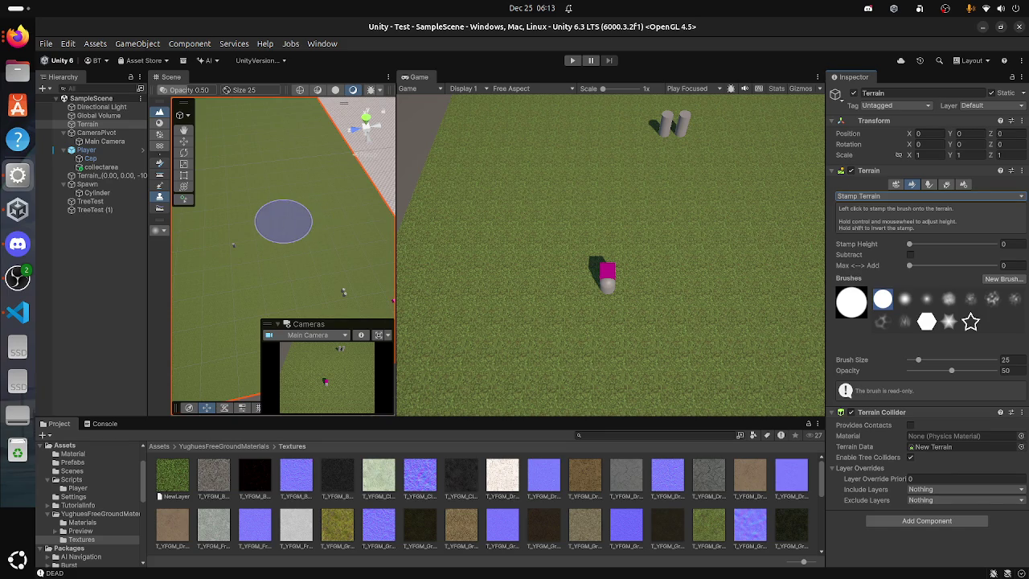
Step: Raise Stamp Height to 2.18419 and stamp a test circle in play mode
scroll(302, 223, "up", 3)
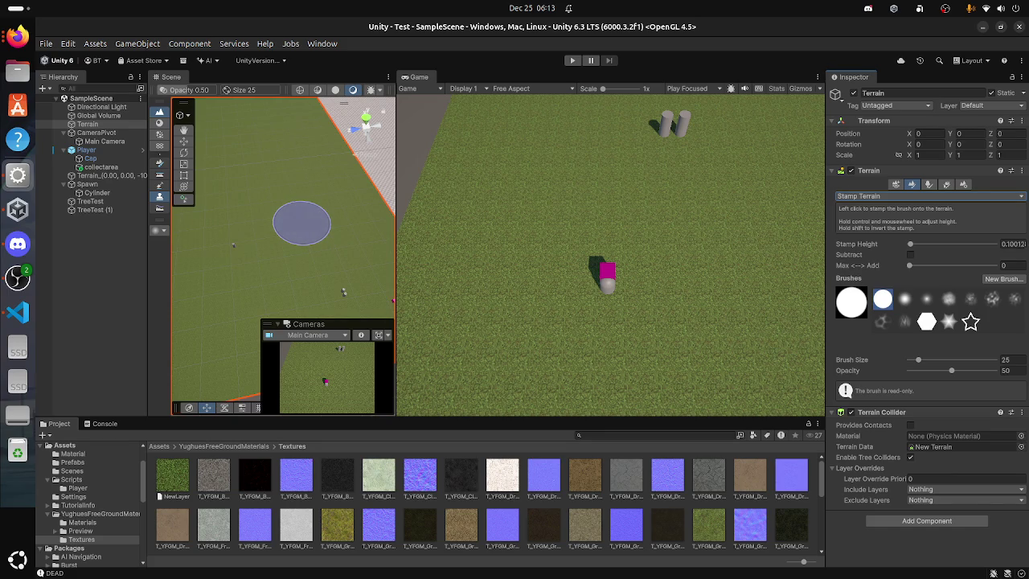
scroll(301, 224, "up", 5)
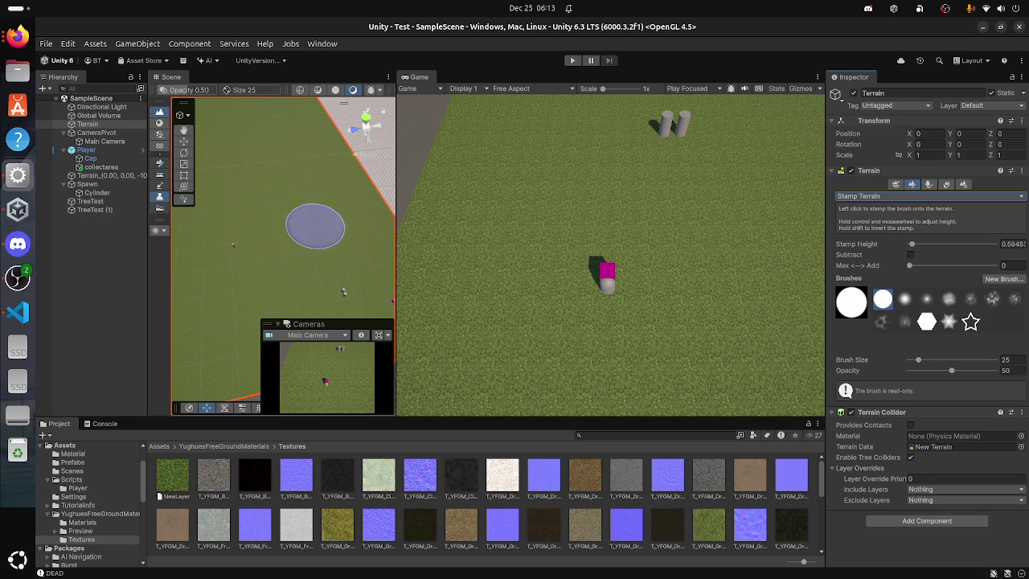
scroll(299, 223, "up", 5)
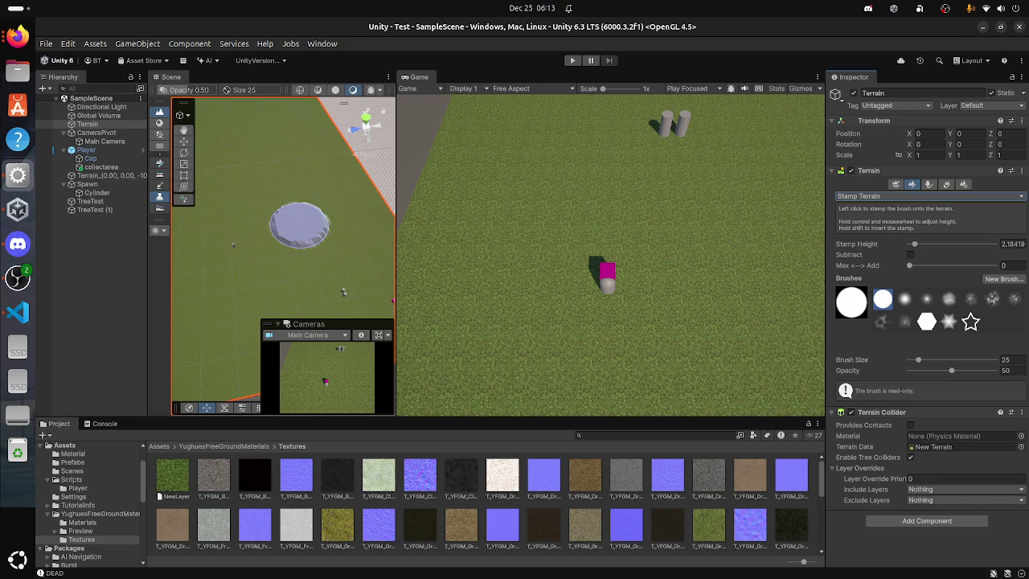
key("ctrl+p")
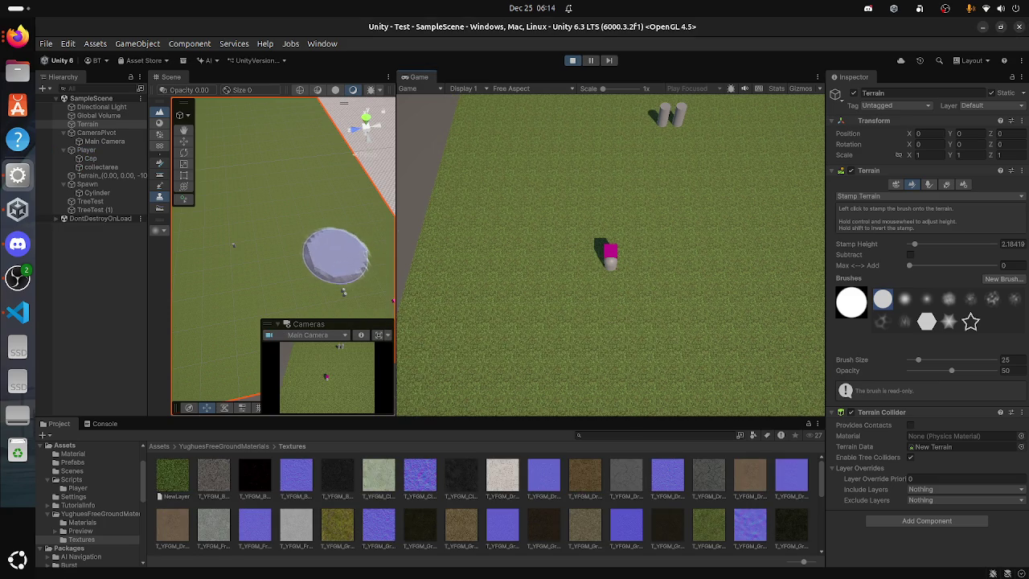
left_click(330, 257)
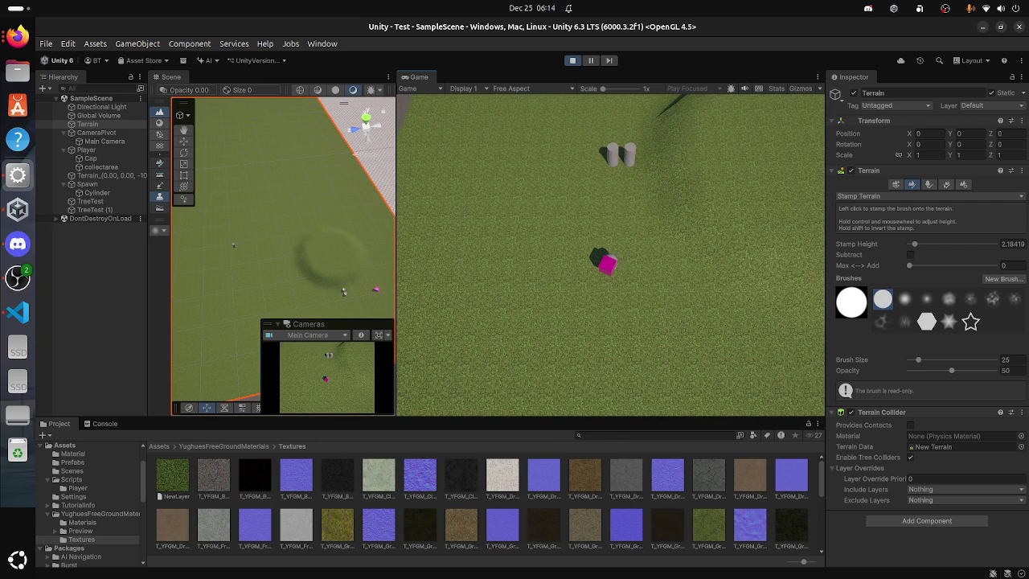
Step: Set Max <-> Add to 0.34, stamp another circle, and stop play mode
left_click_drag(909, 265, 938, 265)
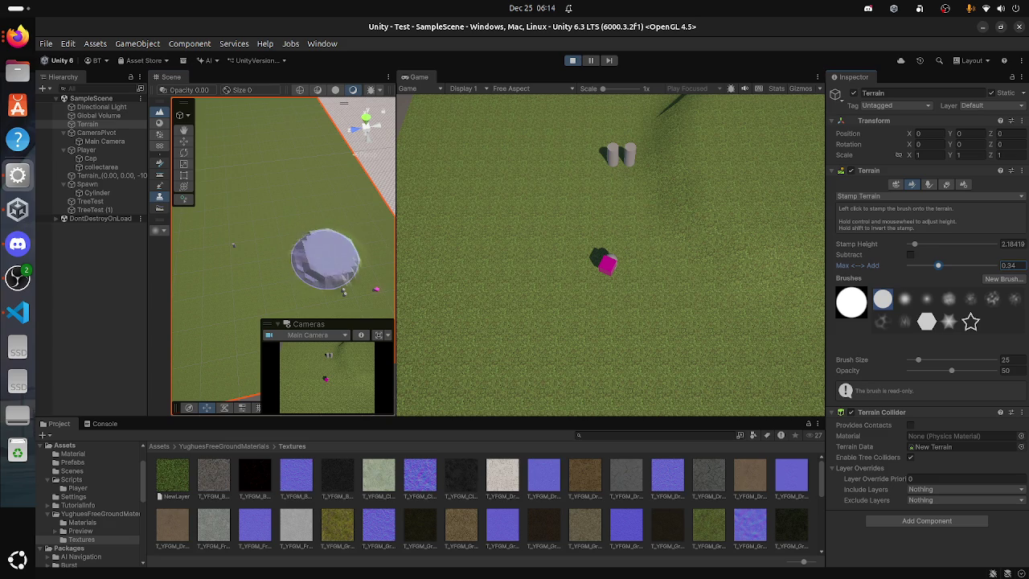
left_click(329, 257)
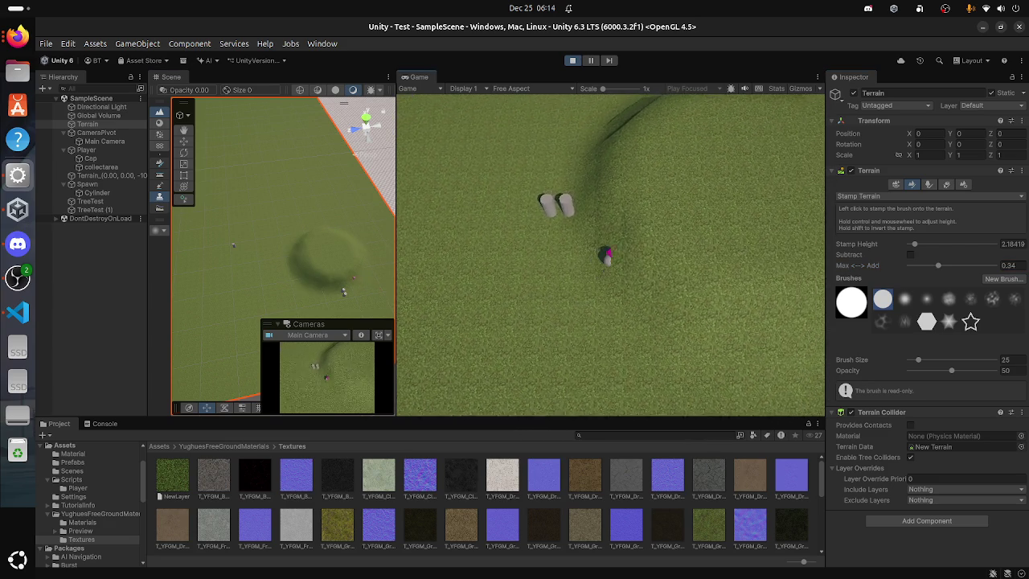
key("ctrl+p")
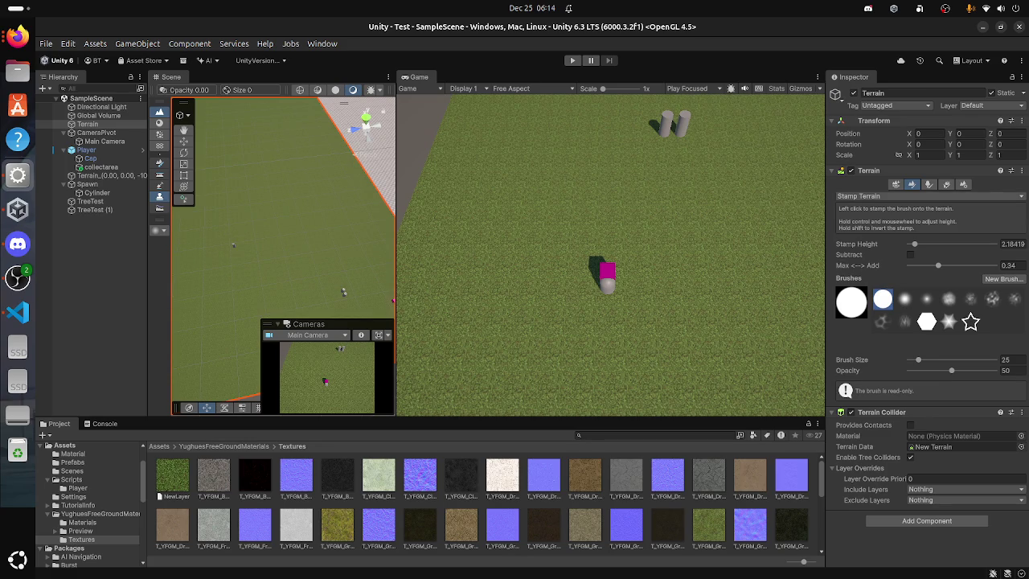
left_click(884, 197)
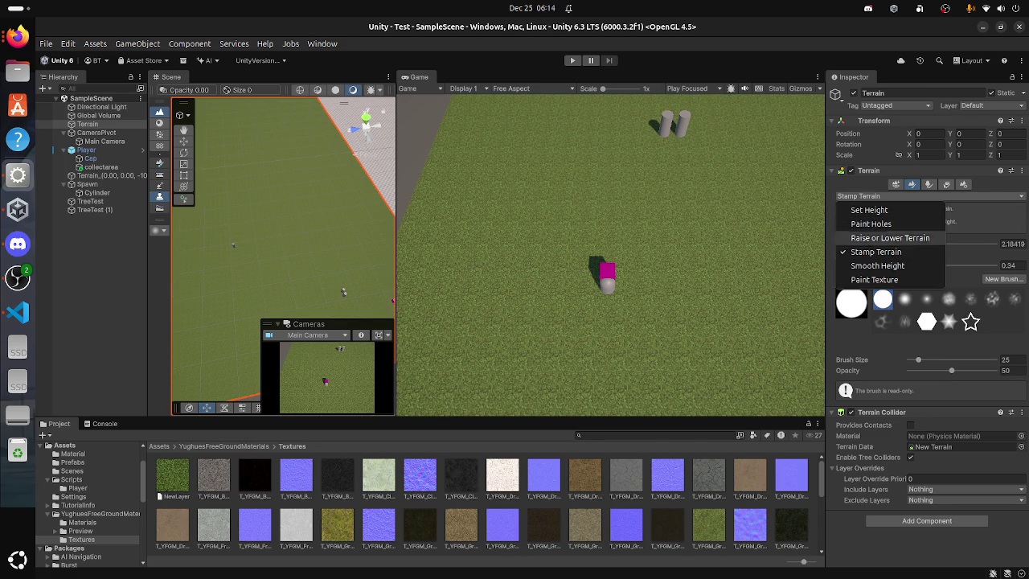
Step: Switch the Terrain back to Raise or Lower Terrain, locate its New Terrain data asset, then reselect Terrain
left_click(890, 238)
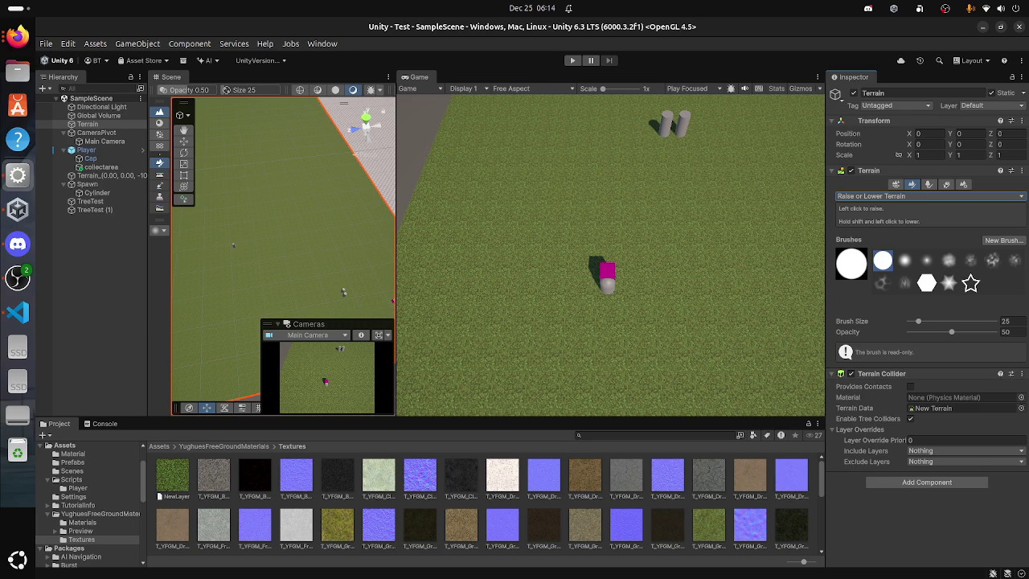
double_click(932, 408)
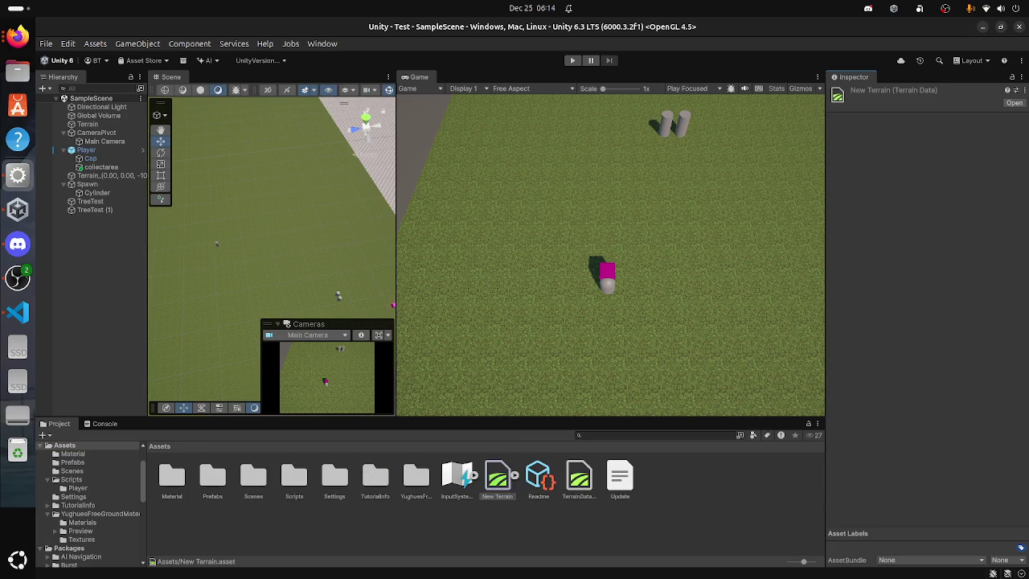
left_click(109, 175)
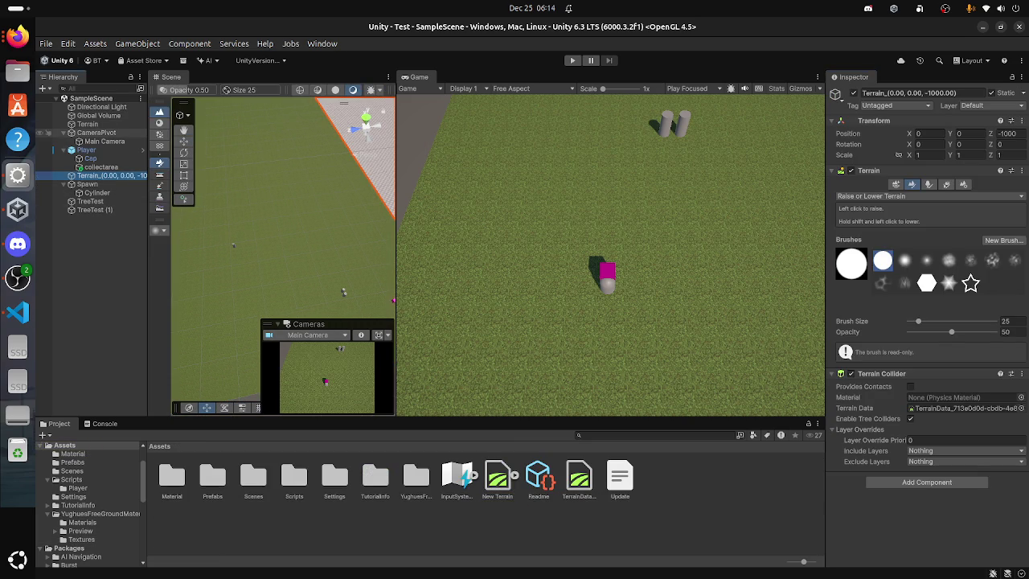
left_click(87, 123)
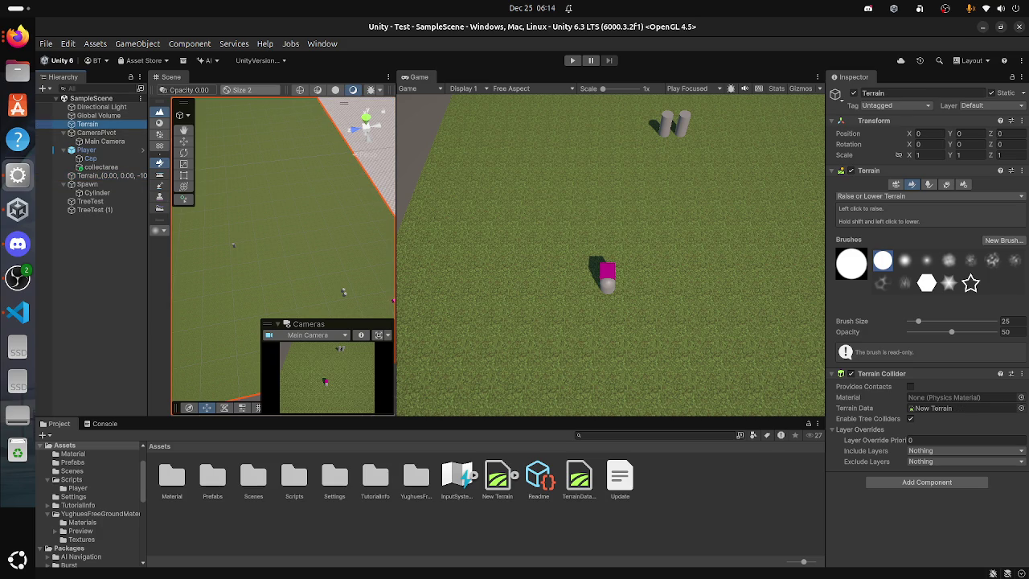
double_click(932, 407)
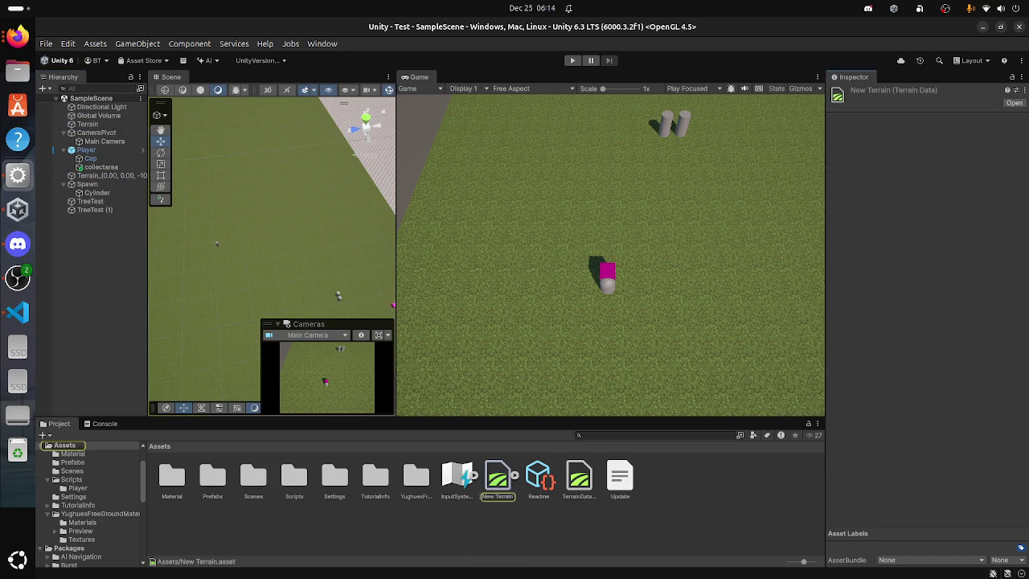
left_click(515, 475)
left_click(515, 475)
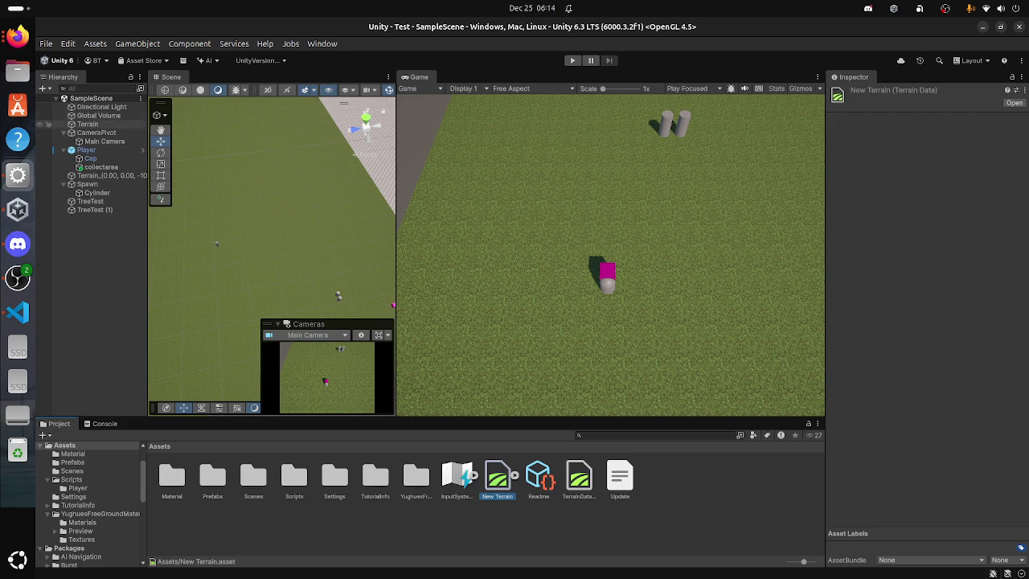
left_click(86, 124)
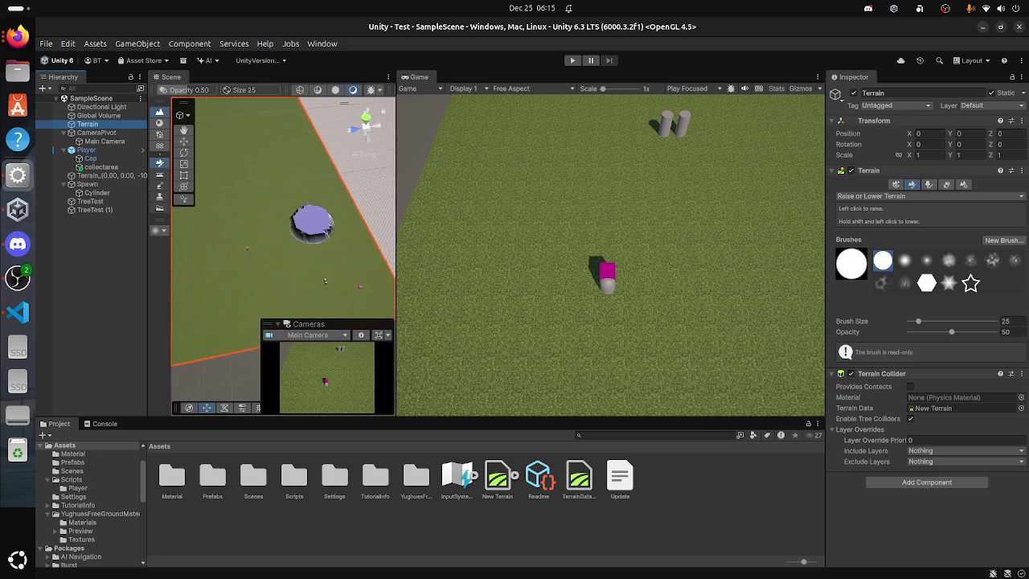
left_click(324, 227)
scroll(324, 228, "down", 3)
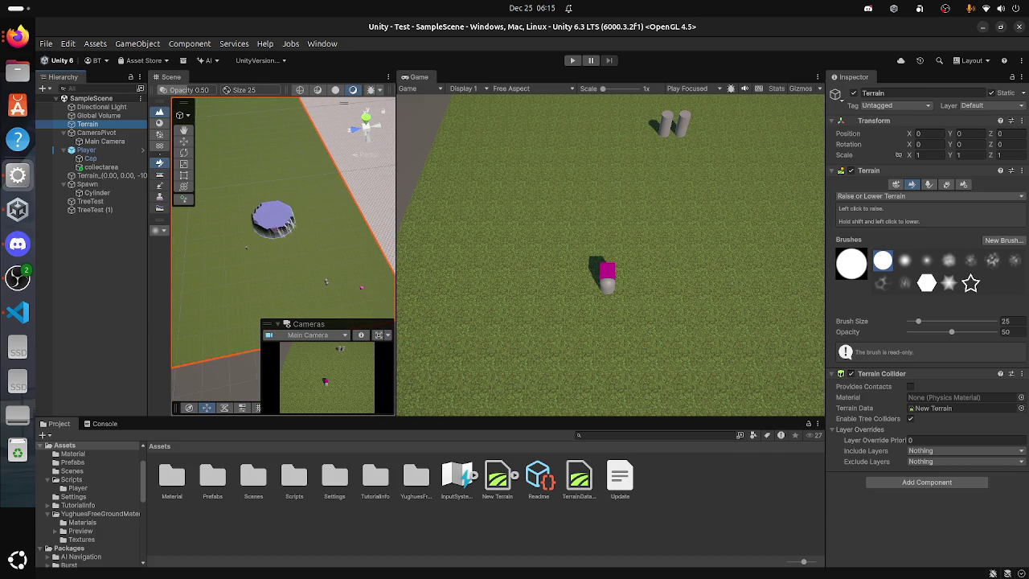
key("ctrl+z")
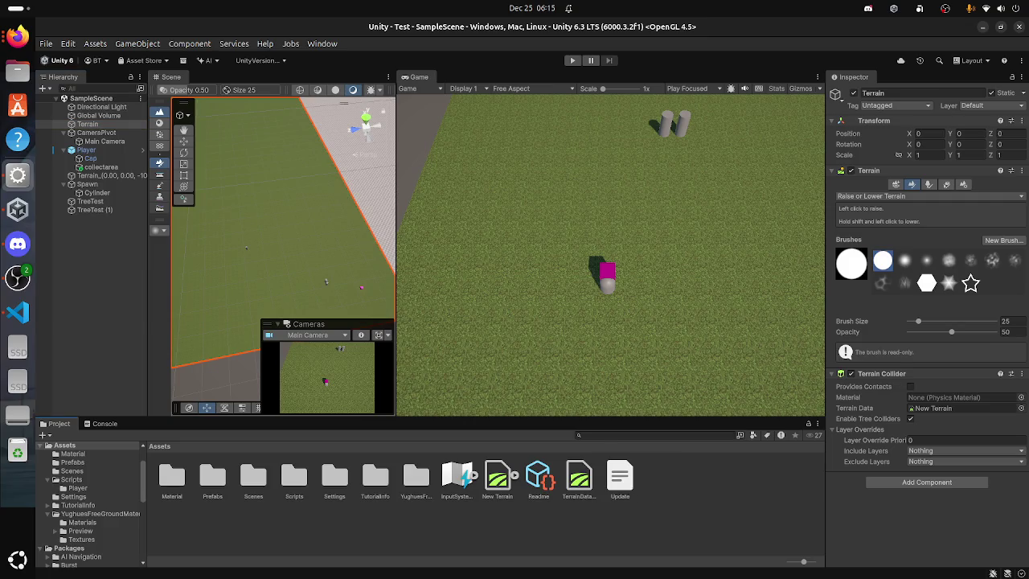
left_click(579, 480)
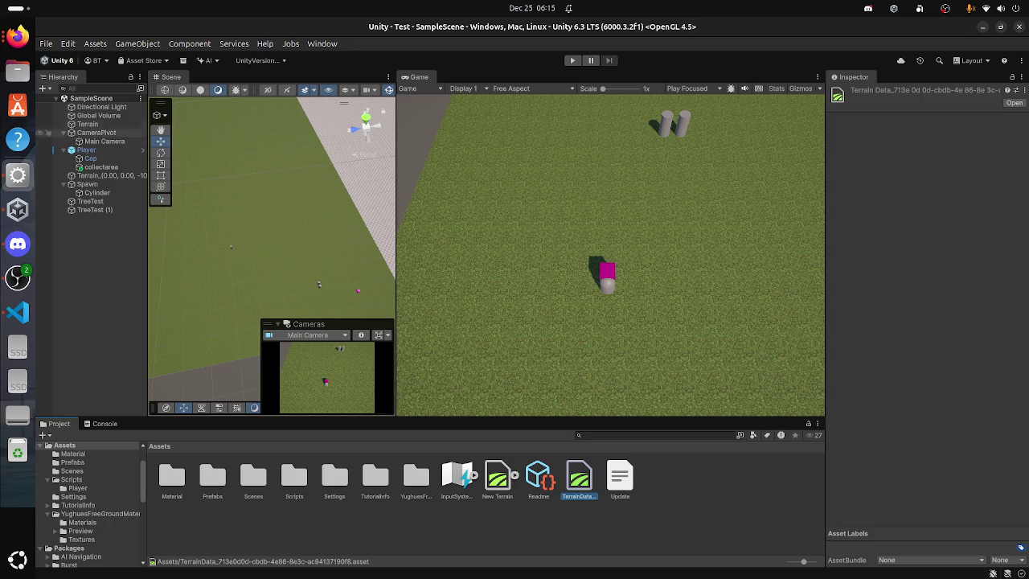
left_click(87, 124)
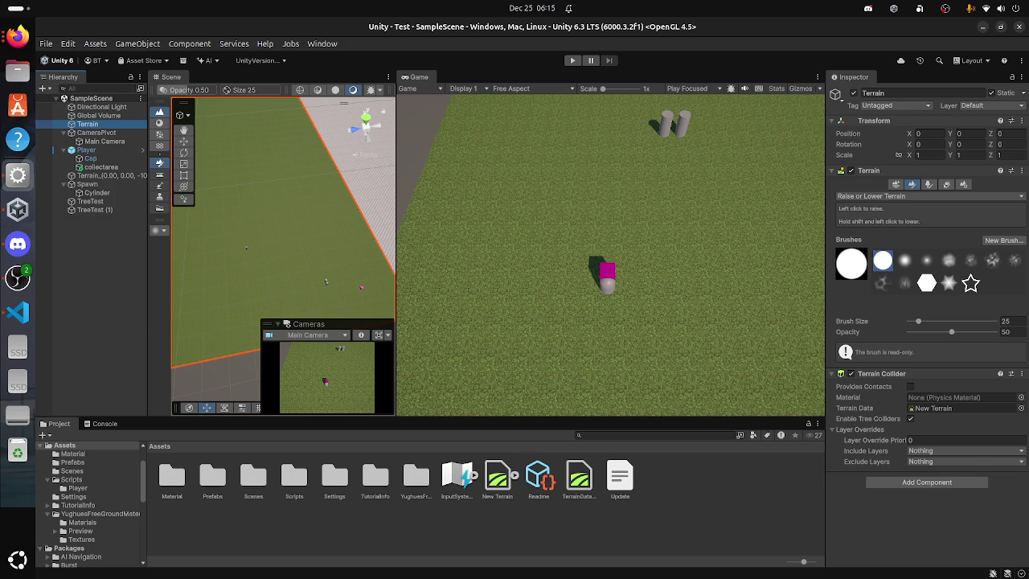
Step: Assign the other TerrainData, raise a hill beside the player, and play-test moving with D and W
mouse_move(579, 479)
left_mouse_down()
mouse_move(918, 423)
mouse_move(948, 408)
left_mouse_up()
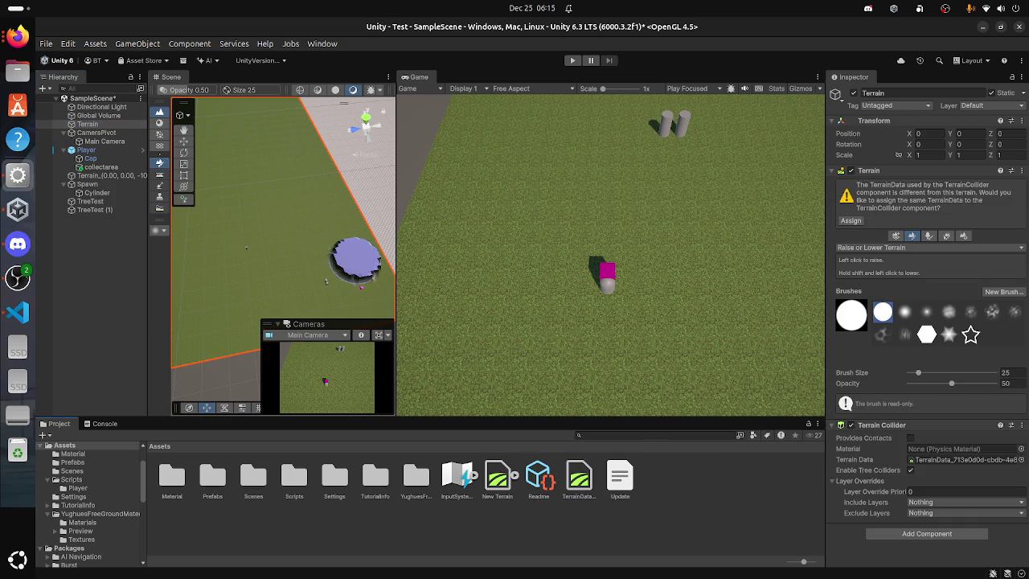
left_click(351, 259)
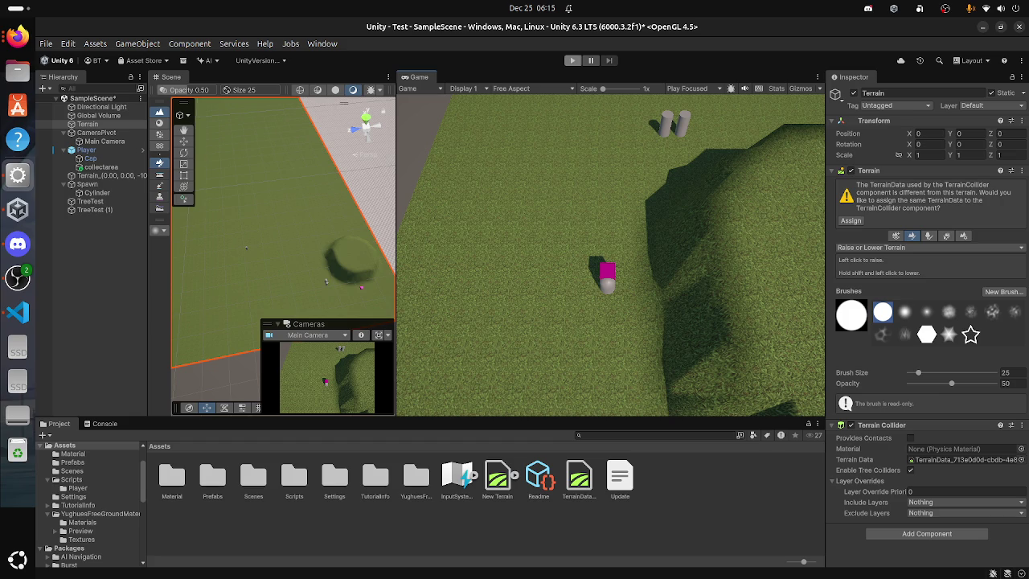
left_click(573, 61)
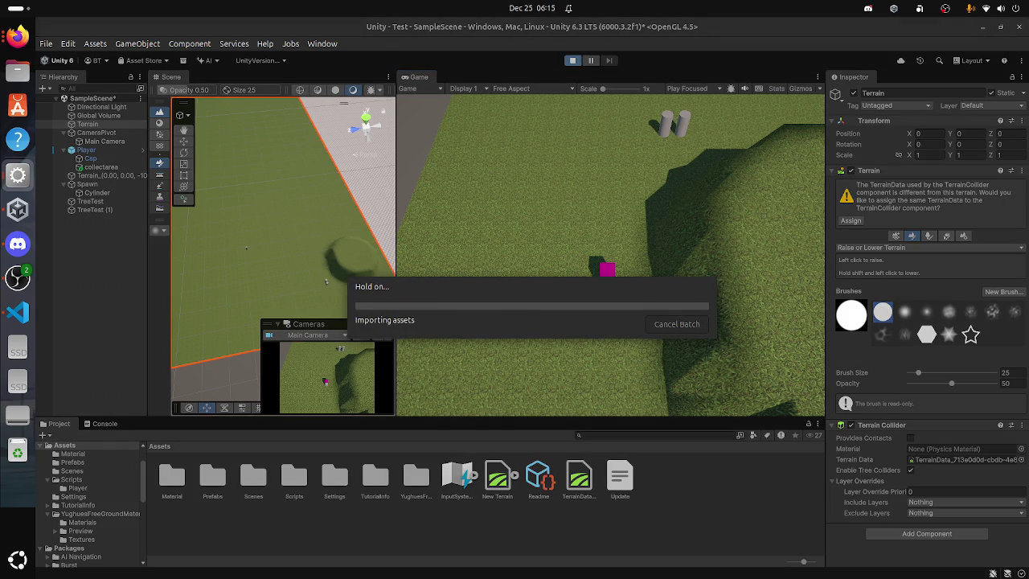
key("d")
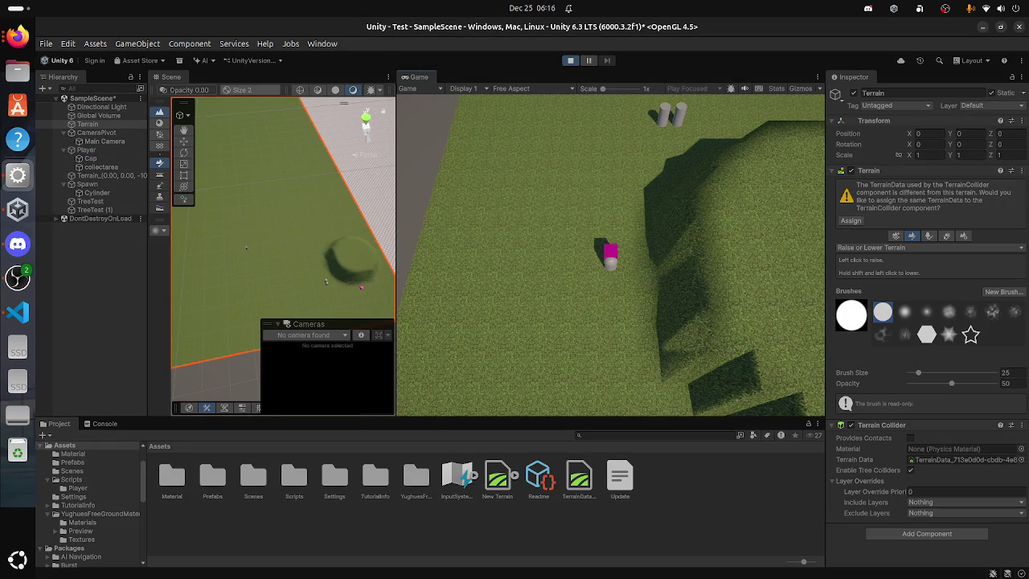
key("w")
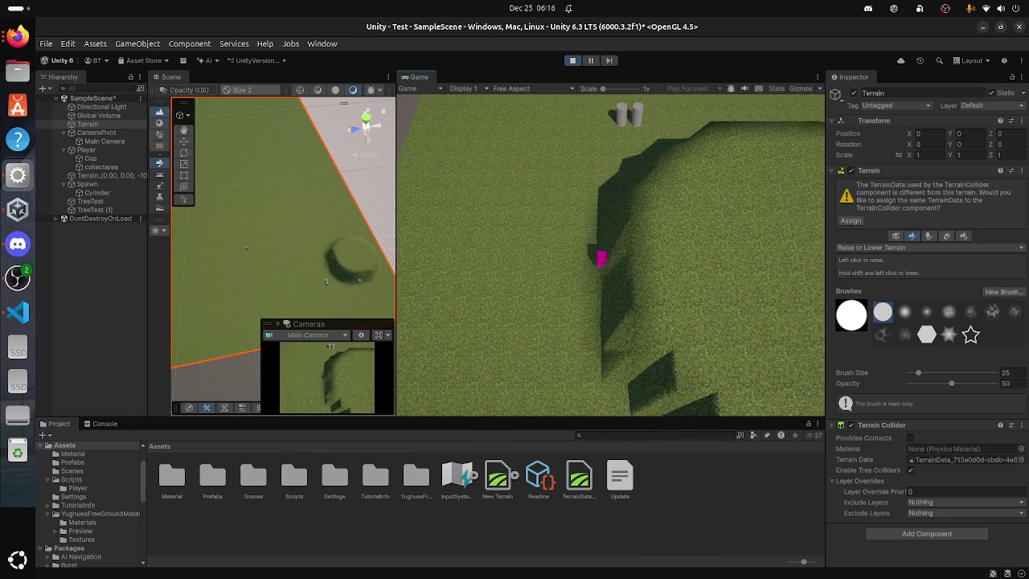
key("ctrl+p")
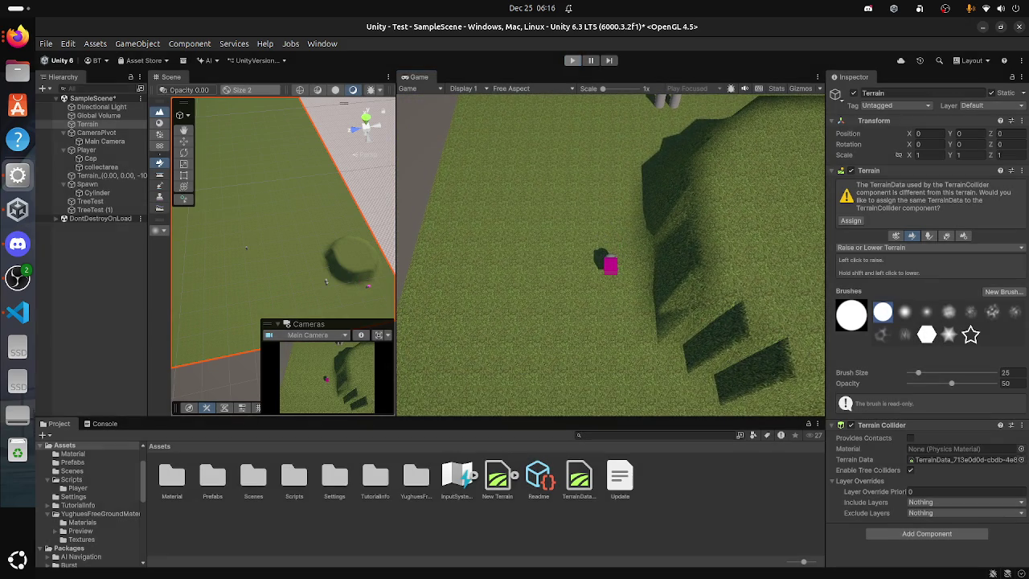
Step: Save the scene, undo the raised hill, and preview the Update notes file
key("ctrl+s")
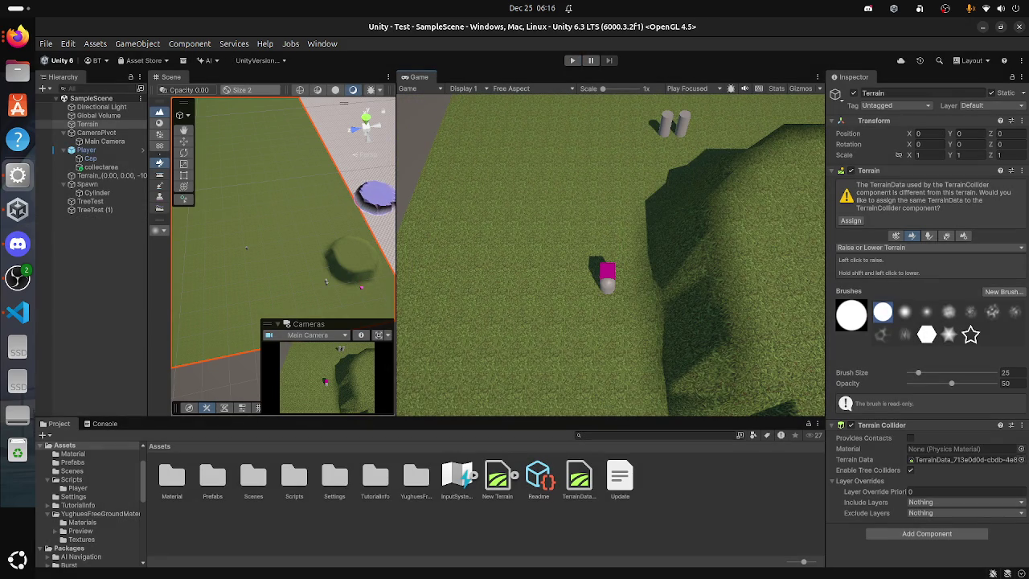
key("ctrl+z")
key("ctrl+z")
key("ctrl+z")
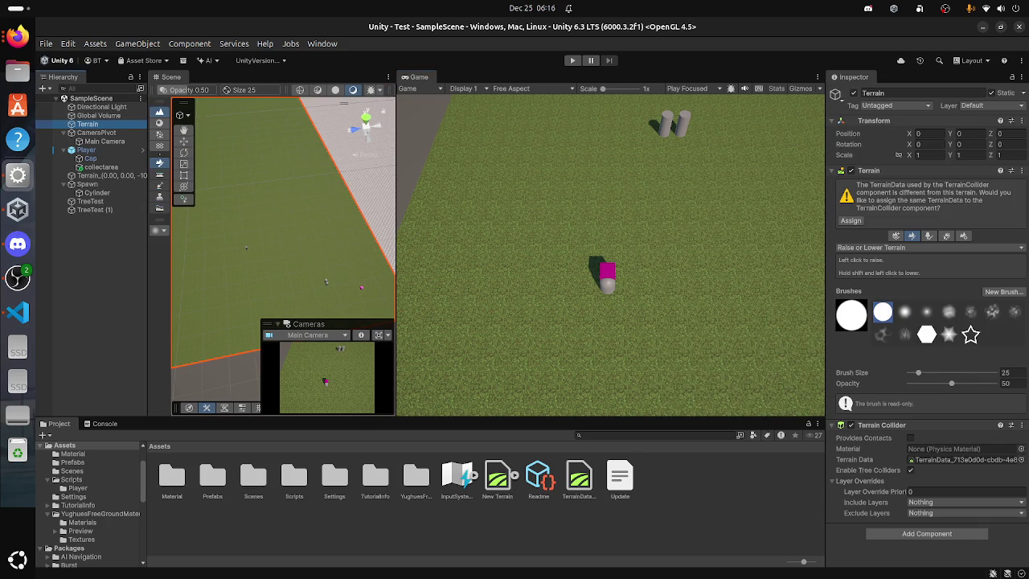
left_click(620, 479)
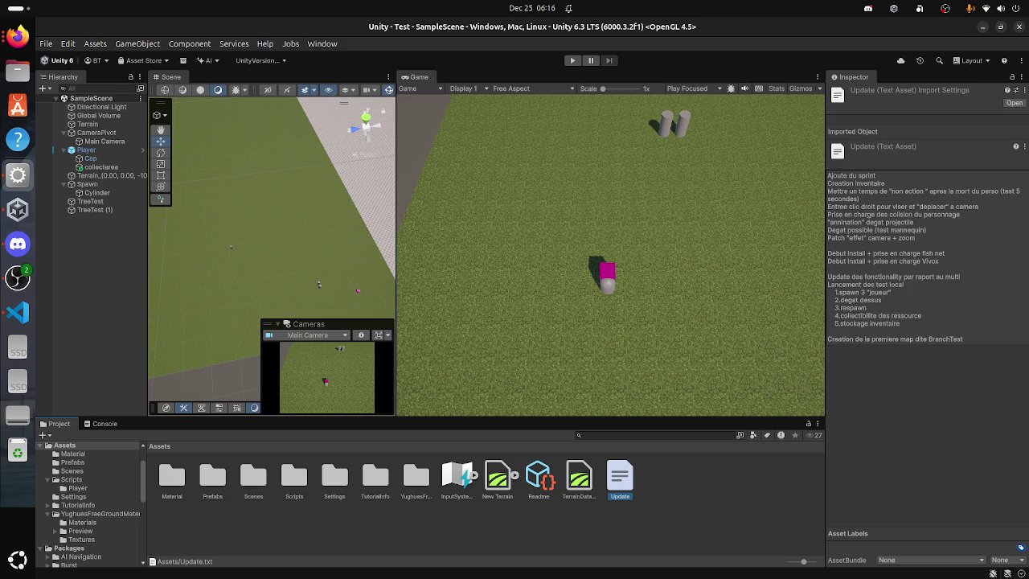
Step: Check TreeTest, reselect the Terrain, click near the player in the zoomed Scene view, and start Play
left_click(111, 175)
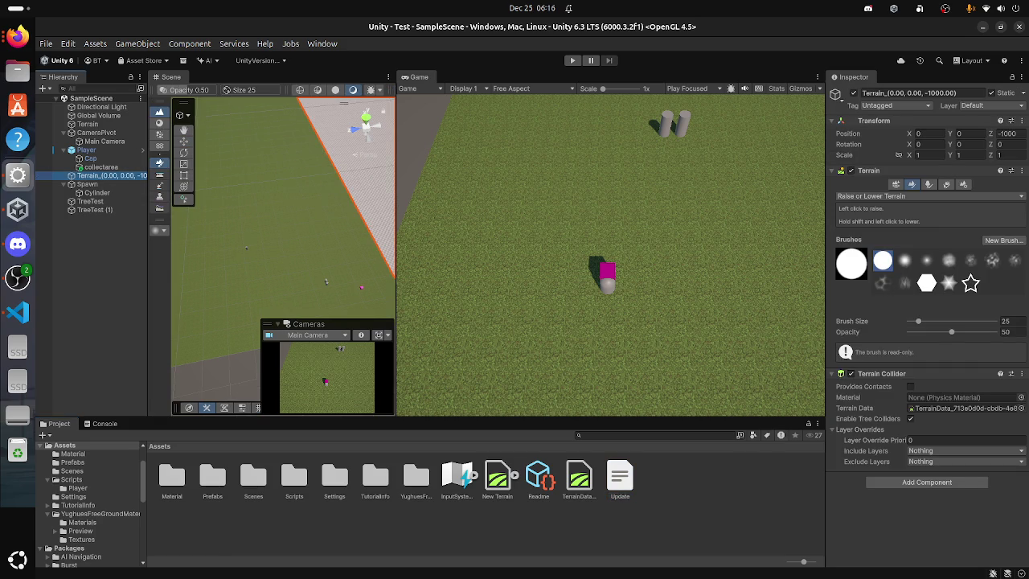
key("shift+d")
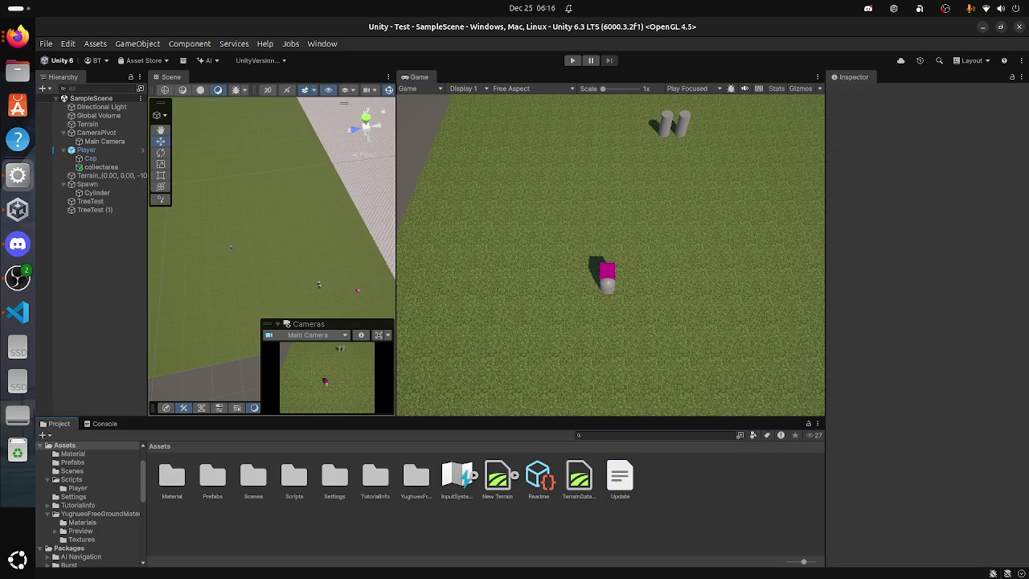
left_click(90, 201)
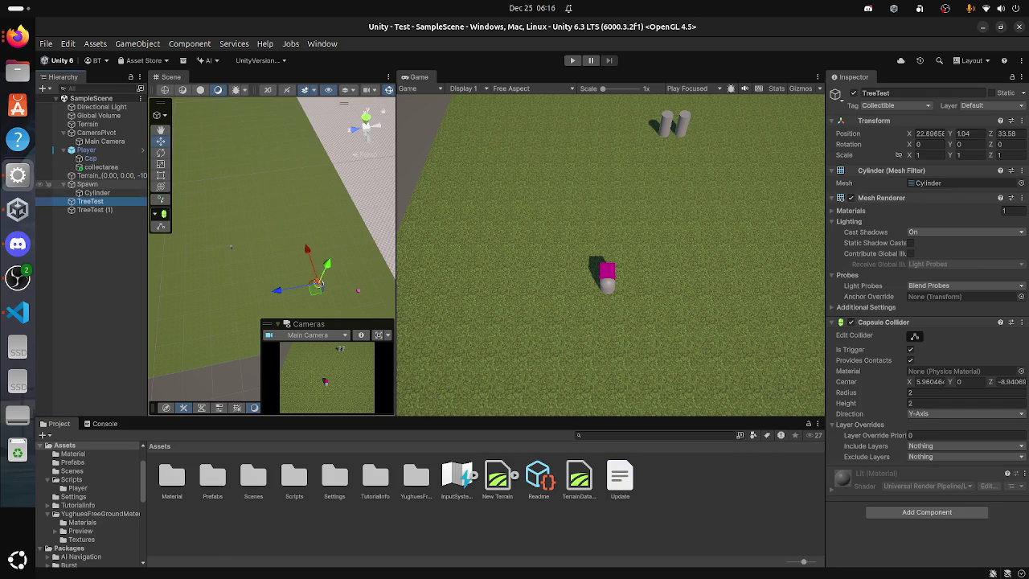
left_click(111, 176)
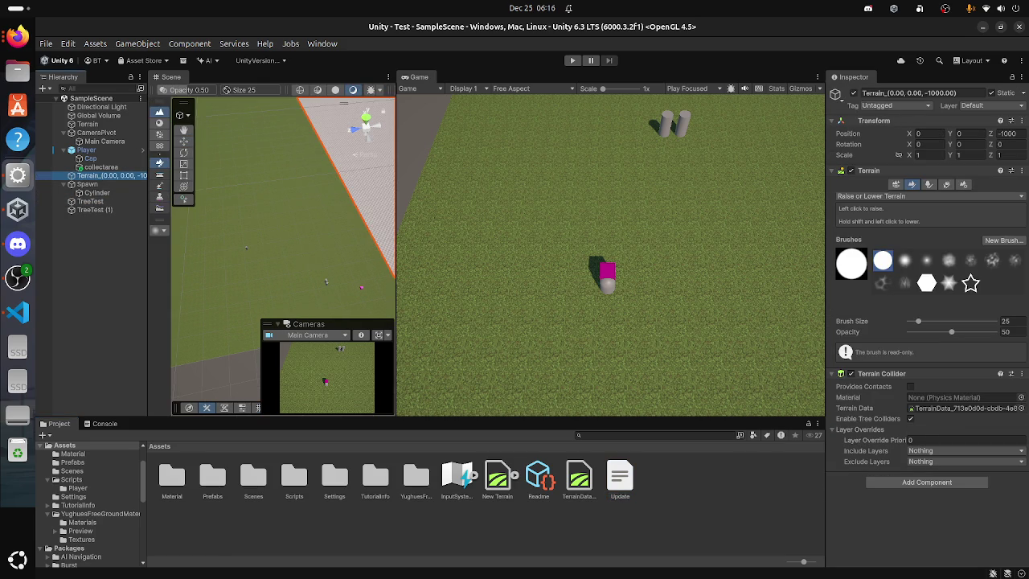
scroll(298, 241, "down", 5)
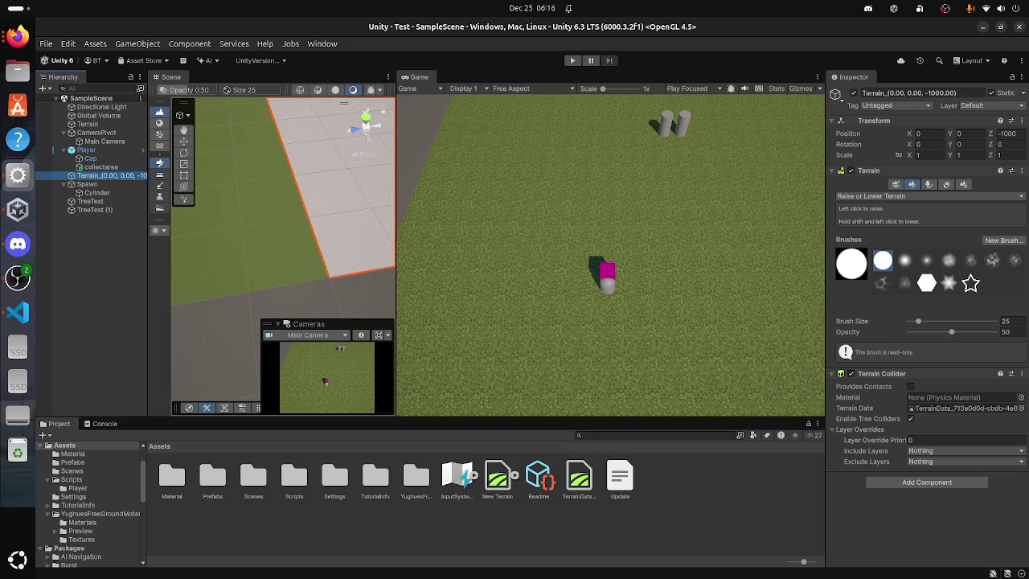
left_click(337, 259)
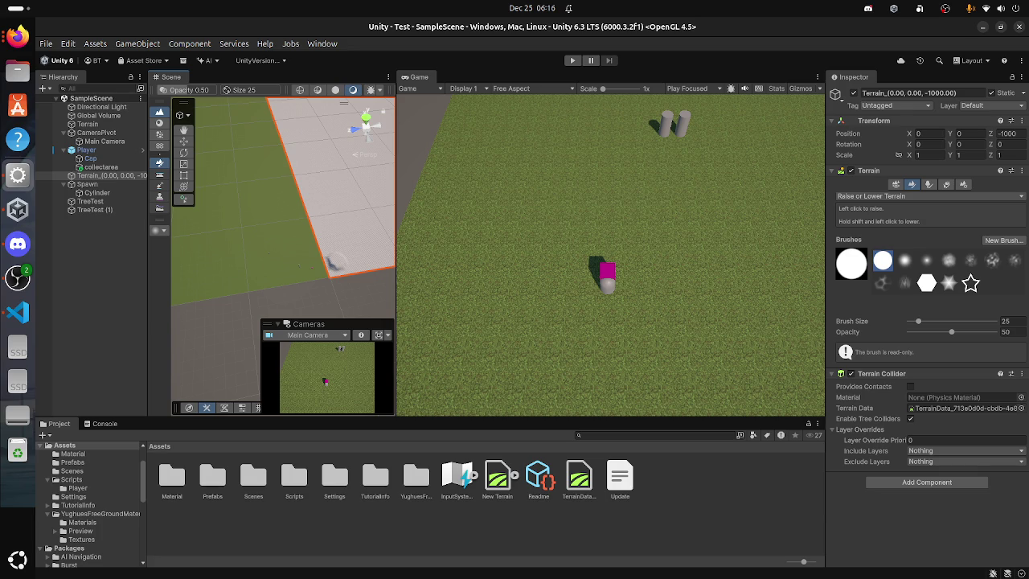
left_click(572, 61)
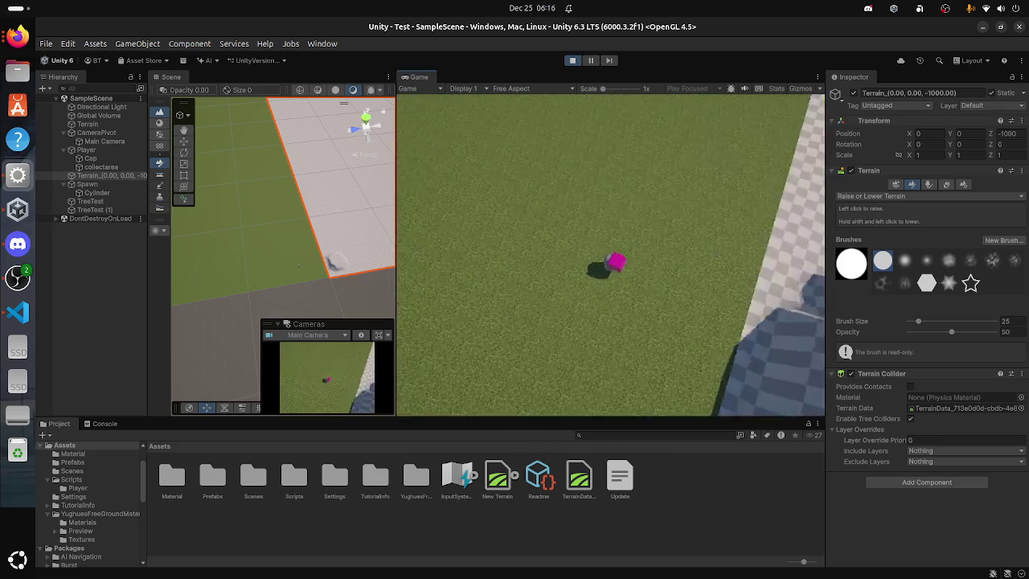
Step: Walk the player toward the checkered wall with W, stop the run, and switch to VS Code
key("w")
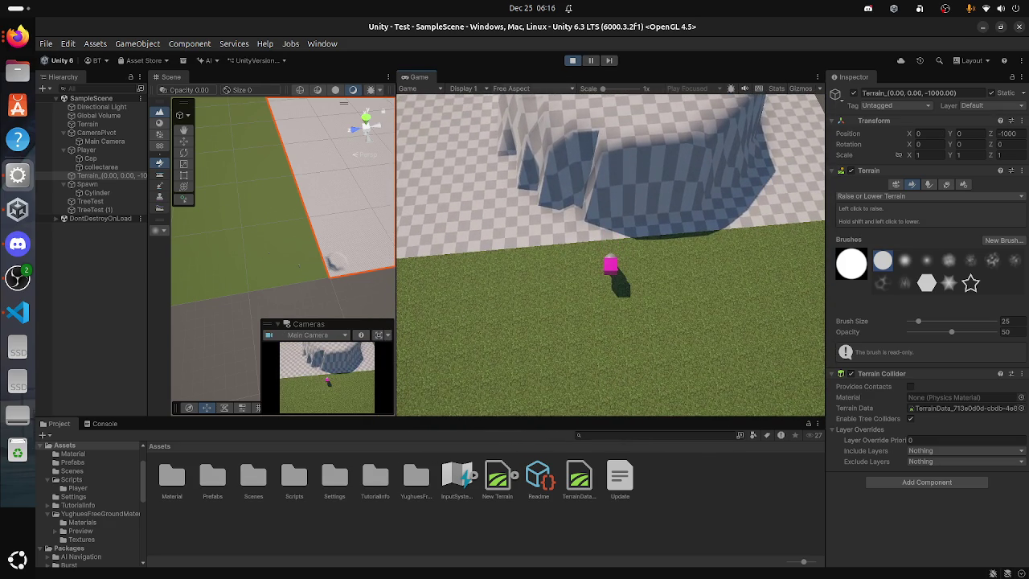
key("ctrl+p")
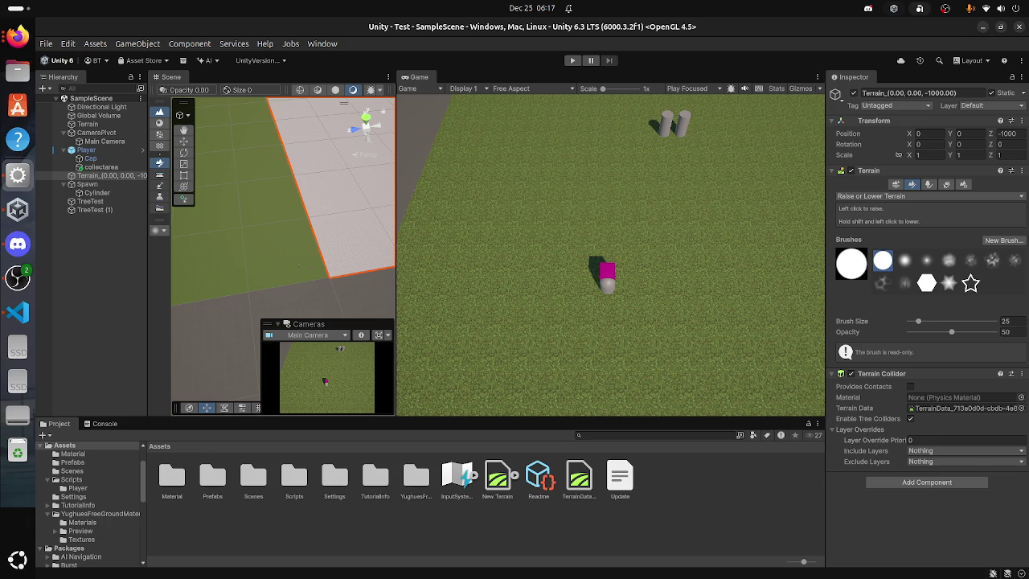
key("alt+Tab")
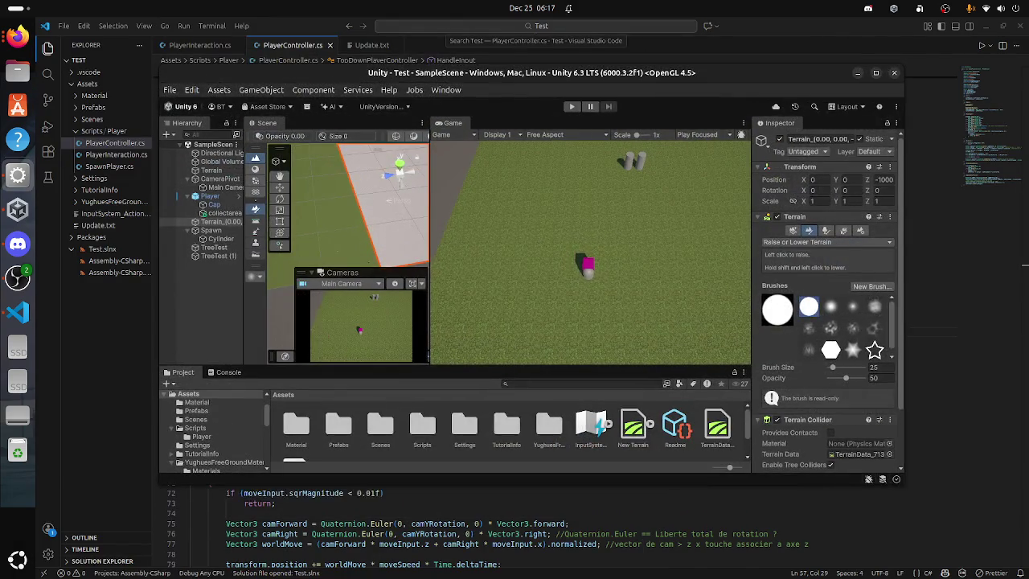
Step: Read the Update.txt notes in VS Code beside Unity, then maximize the Unity window
key("alt+Tab")
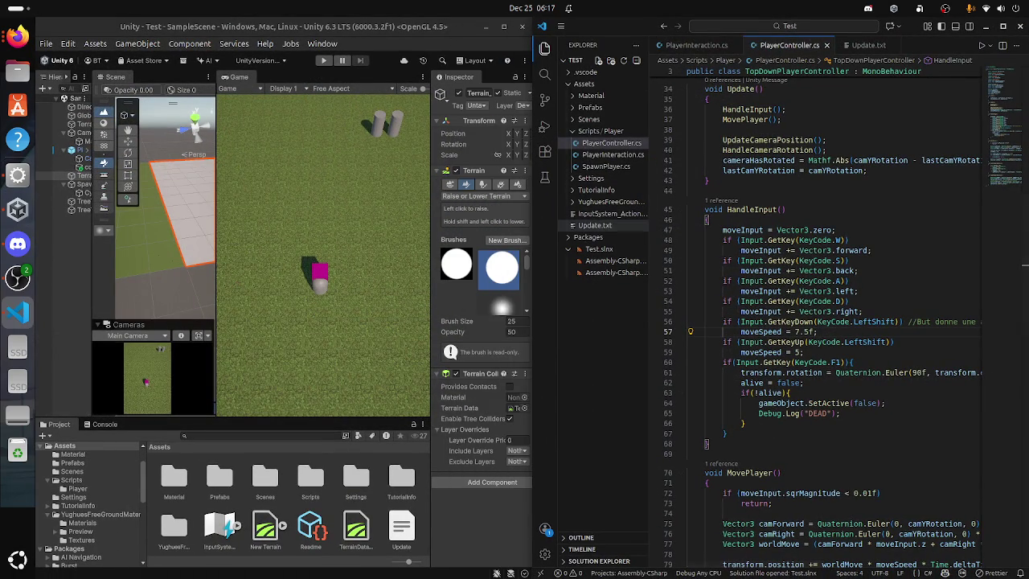
left_click(595, 225)
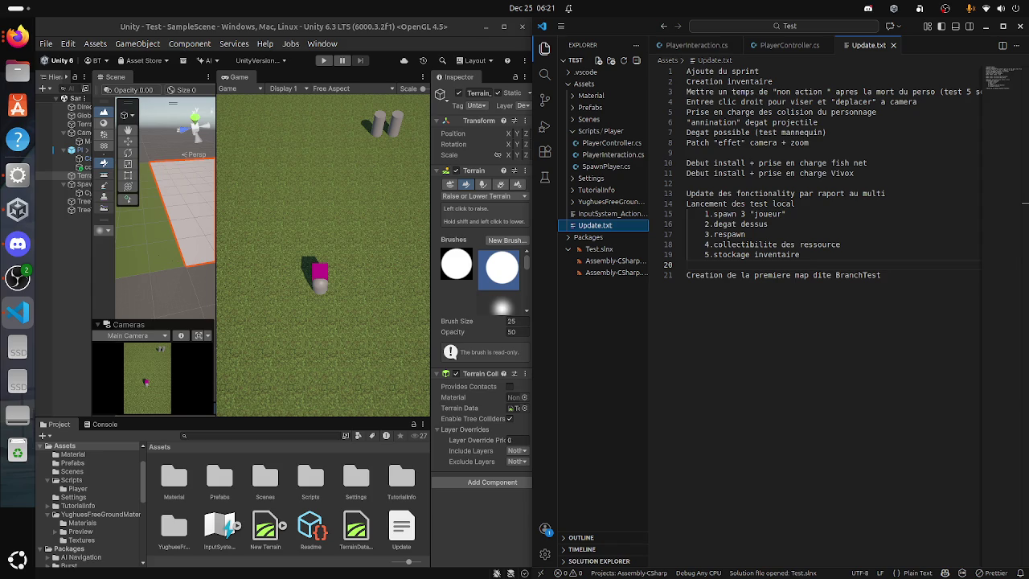
left_click(504, 27)
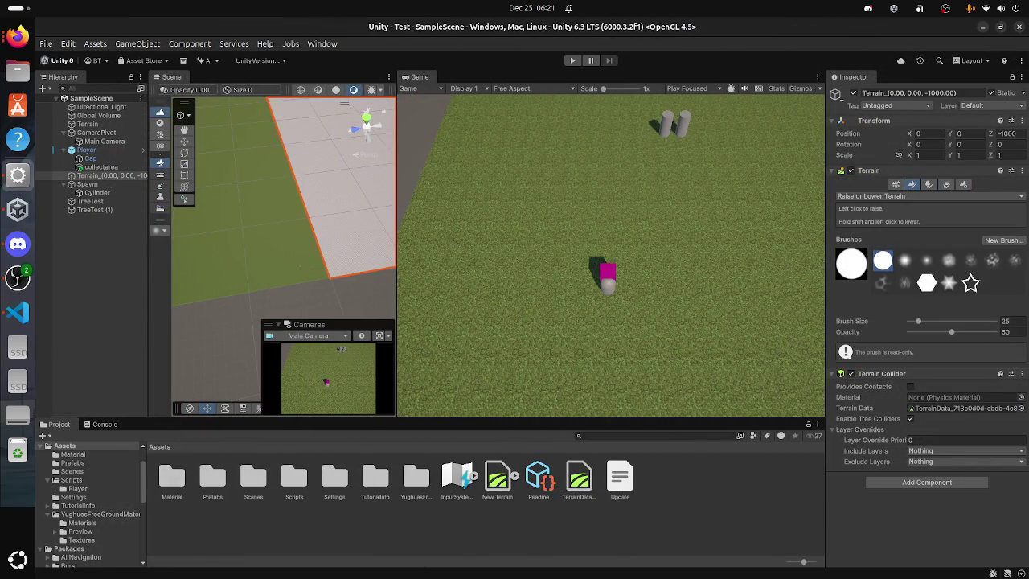
Step: Glance at the Discord call's participants, then return to Unity and select the Player
key("super")
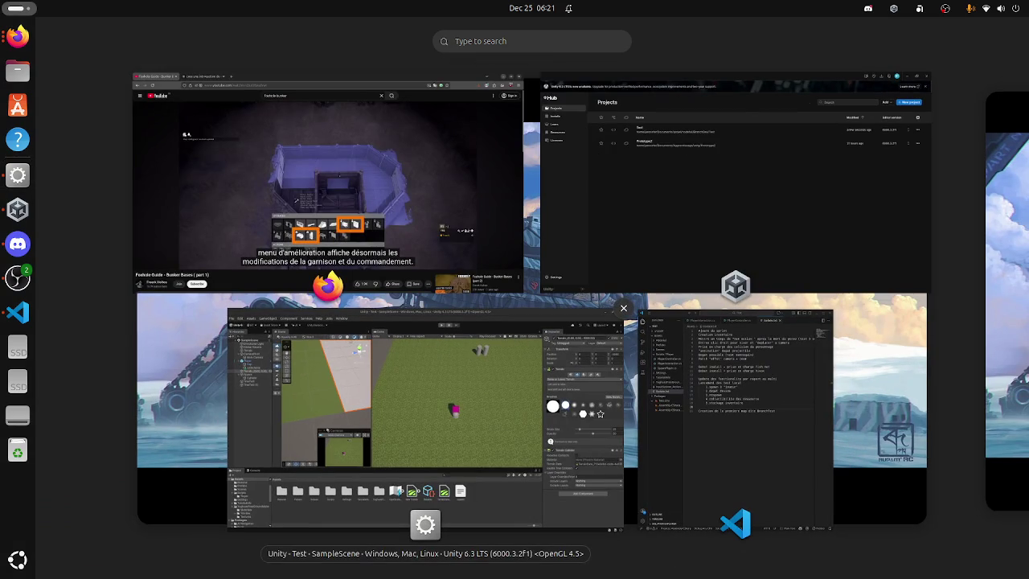
left_click(242, 518)
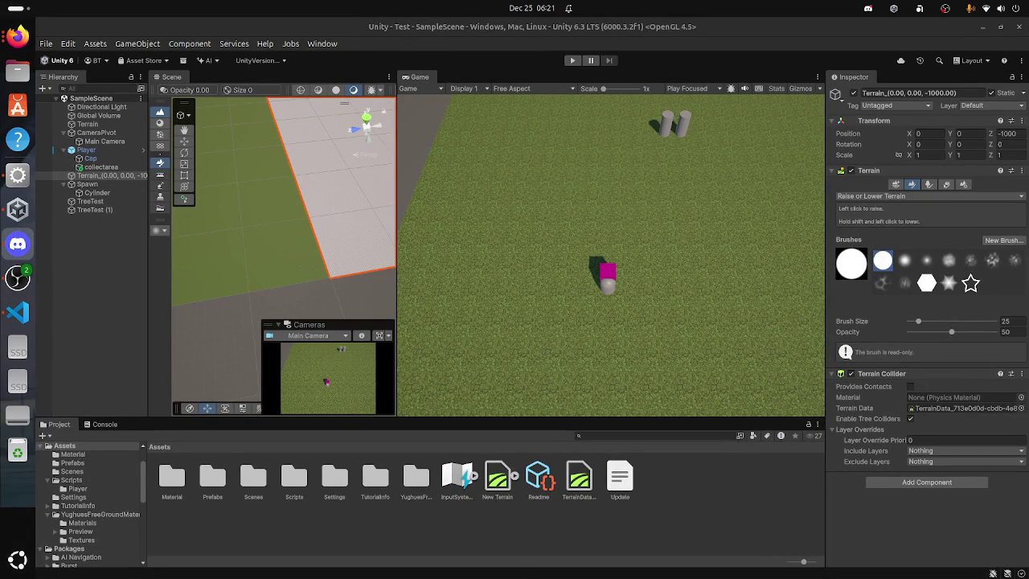
key("alt+Tab")
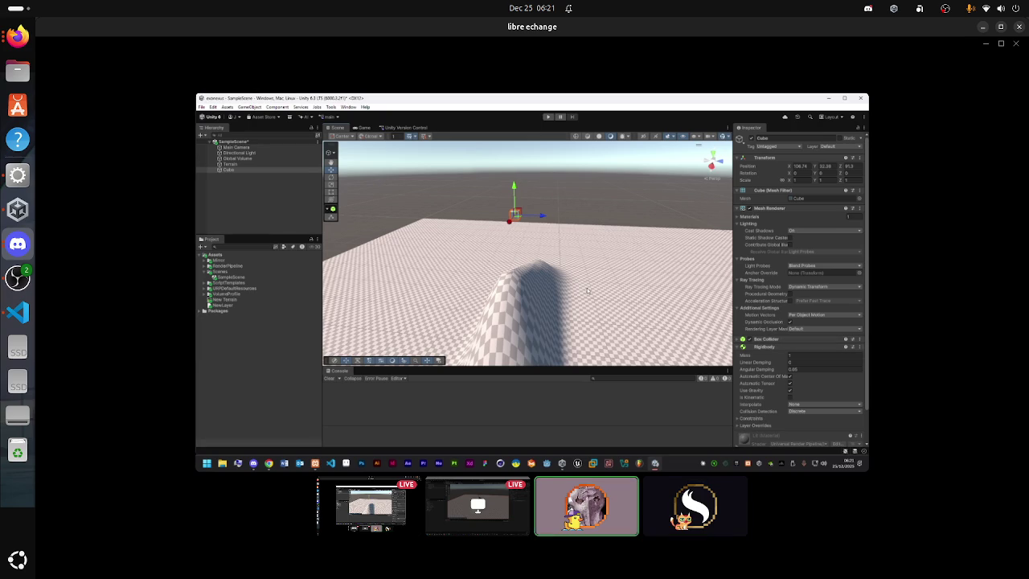
left_click(533, 313)
key("super")
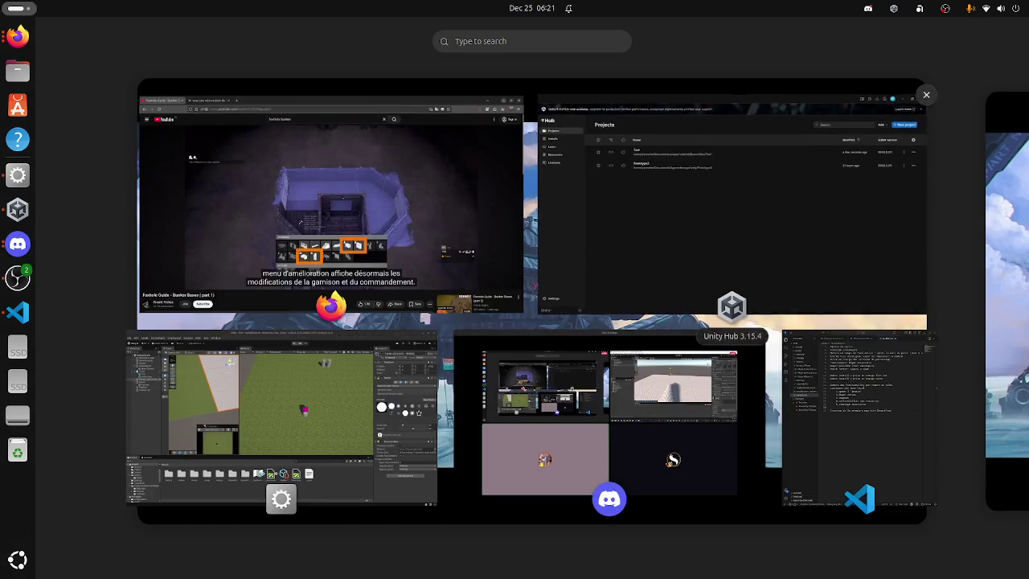
left_click(281, 426)
left_click(86, 150)
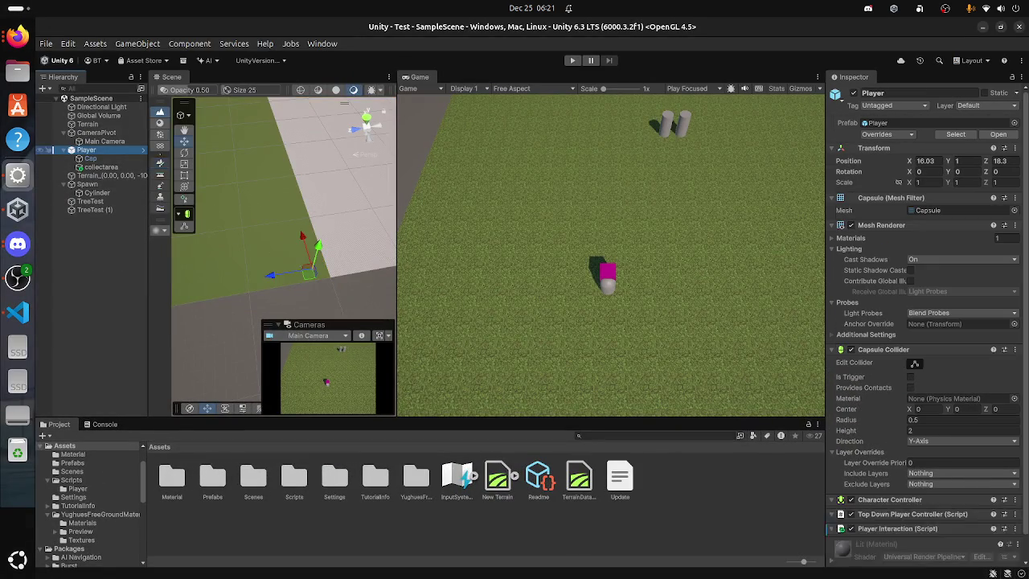
Step: Add a Rigidbody to the Player via the 'rigi' component search and expand its Constraints
scroll(924, 322, "down", 10)
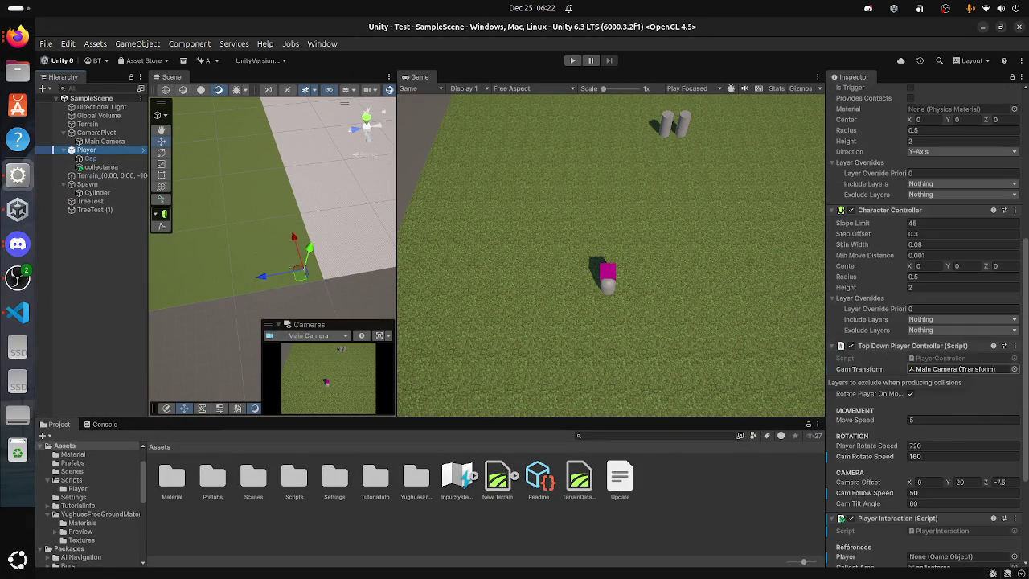
scroll(924, 322, "down", 3)
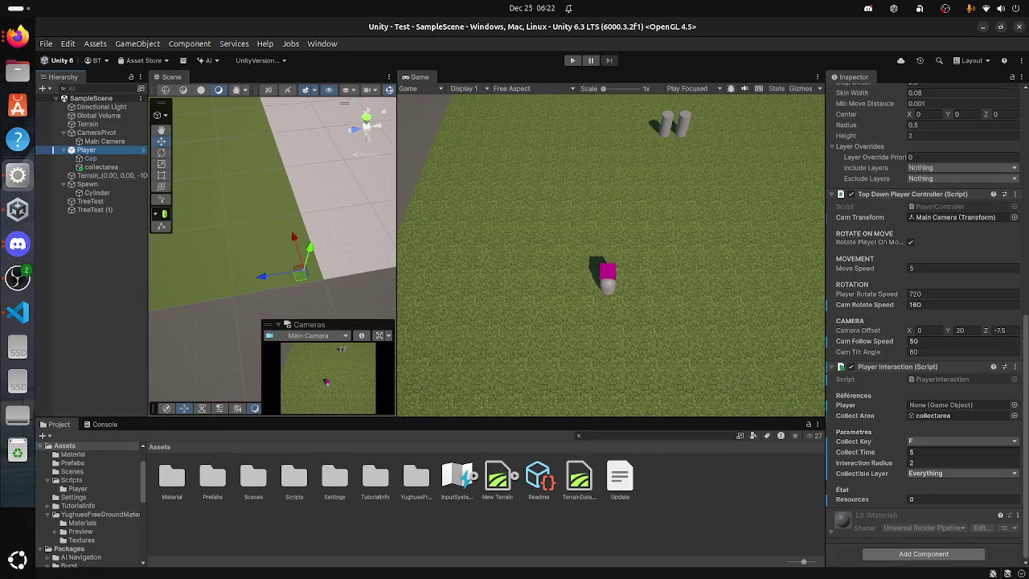
left_click(924, 554)
type("rigi")
key("Return")
scroll(925, 321, "down", 4)
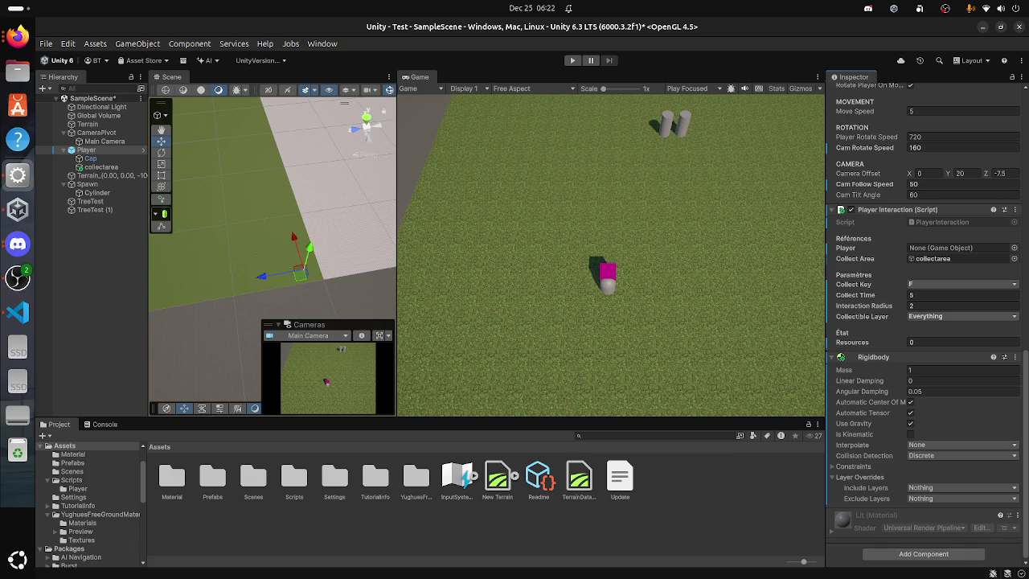
left_click(846, 466)
scroll(846, 466, "down", 1)
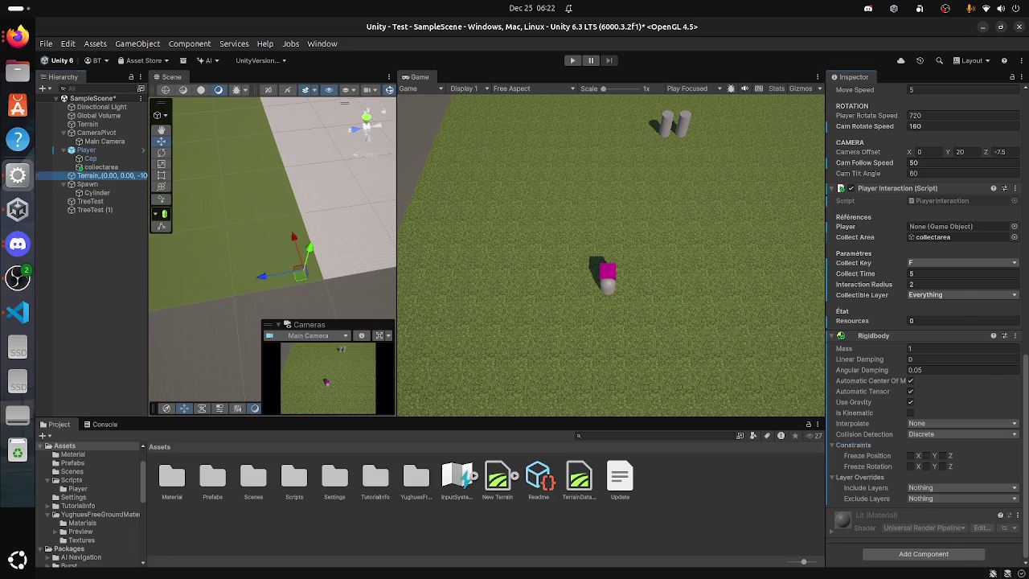
Step: Select the Terrain and raise a circular mound beside the player with the brush
left_click(104, 176)
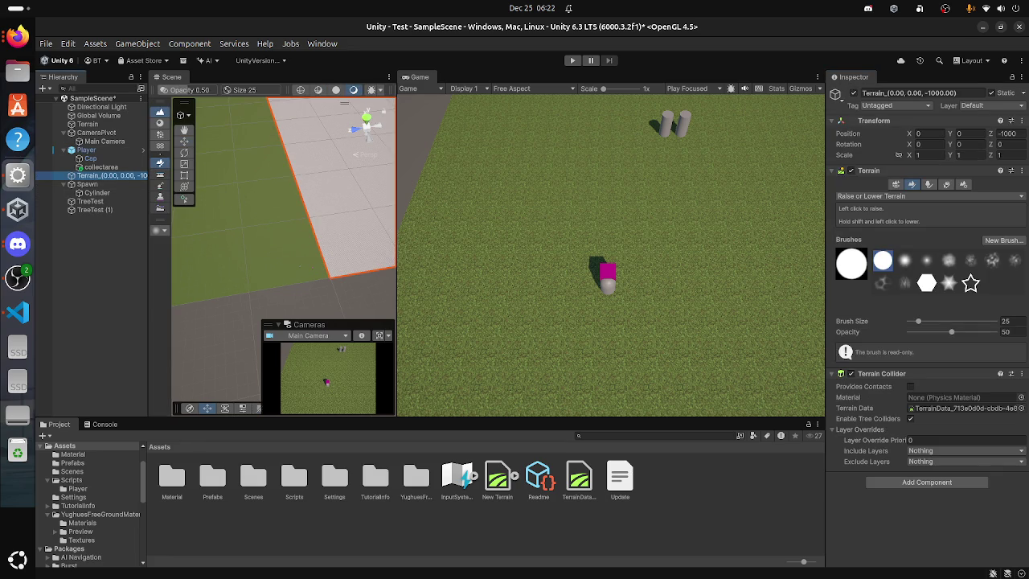
mouse_move(306, 267)
left_mouse_down()
mouse_move(333, 243)
mouse_move(351, 257)
left_mouse_up()
left_click(351, 257)
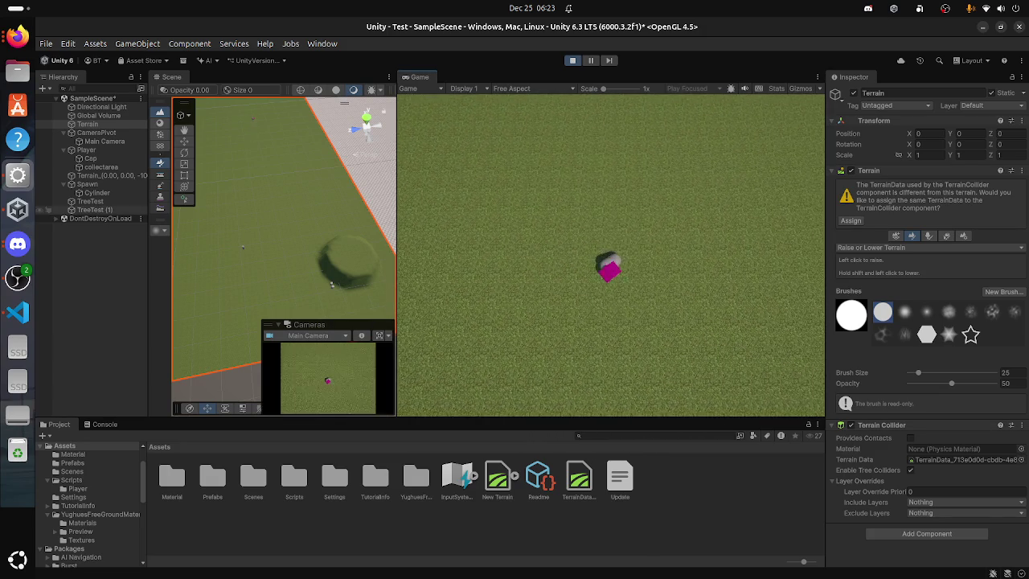
Step: Stop Play, tick Freeze Rotation X, Y and Z on the Player's Rigidbody, then play-test again
left_click(48, 150)
scroll(924, 322, "down", 10)
scroll(925, 321, "down", 8)
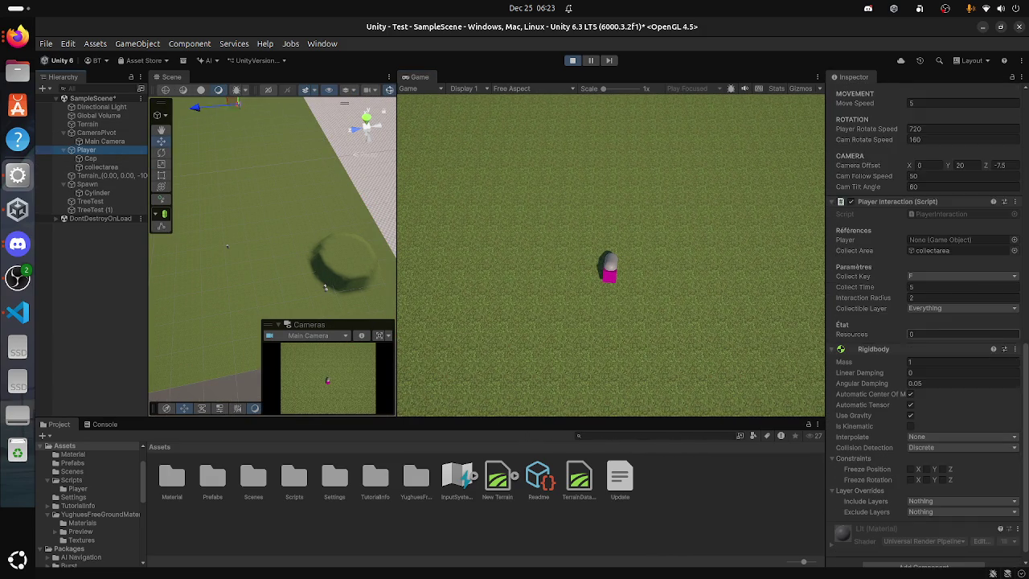
key("ctrl+p")
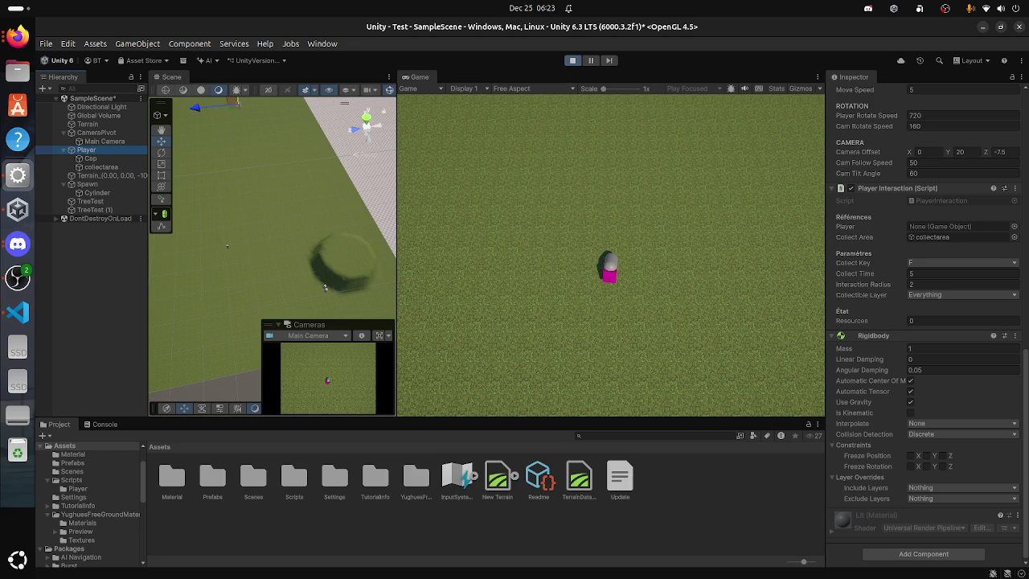
left_click(927, 494)
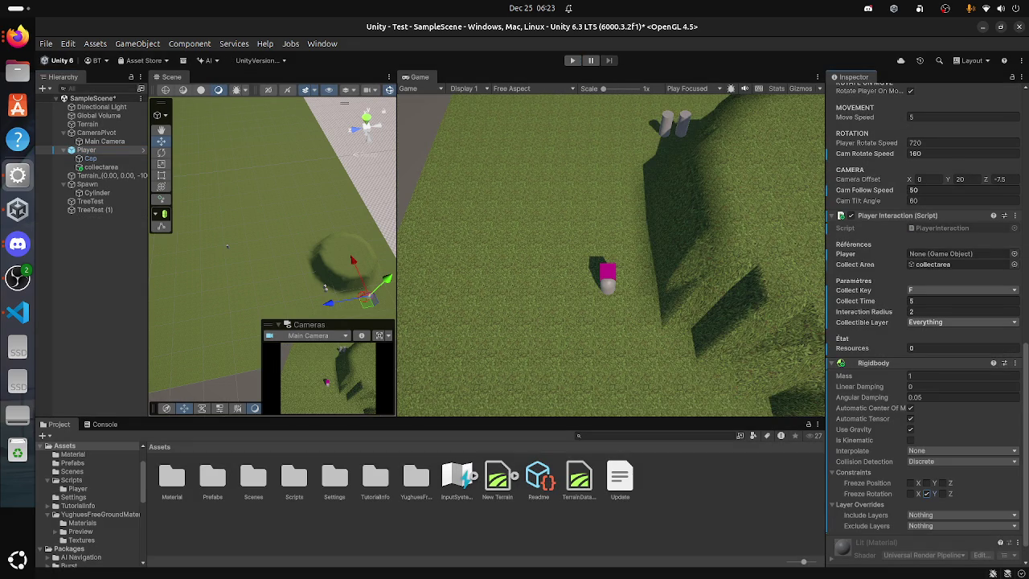
left_click(911, 493)
left_click(943, 493)
left_click(572, 60)
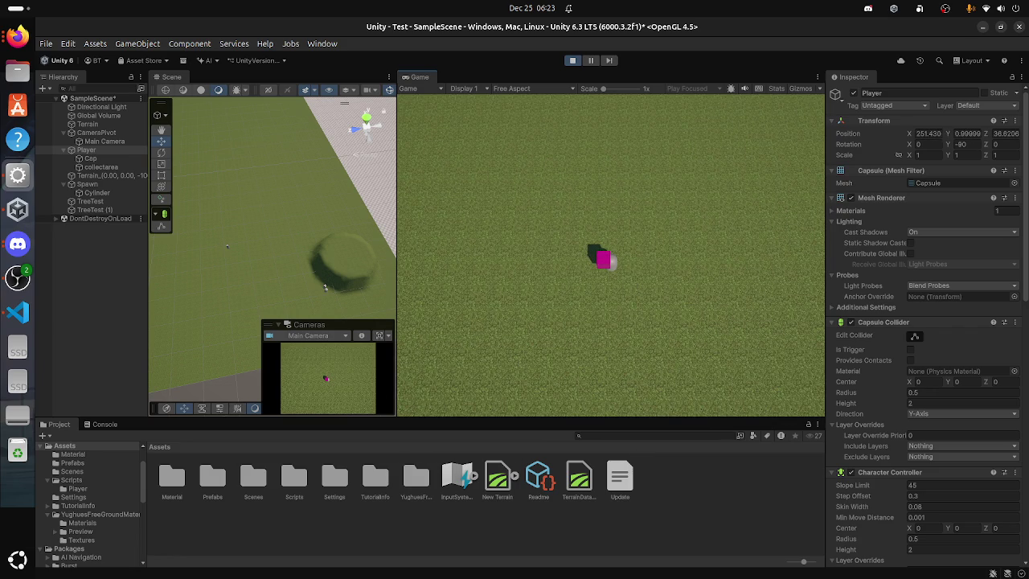
Step: Stop the play test, review the Player's Rigidbody in the Inspector, and start Play again
key("ctrl+p")
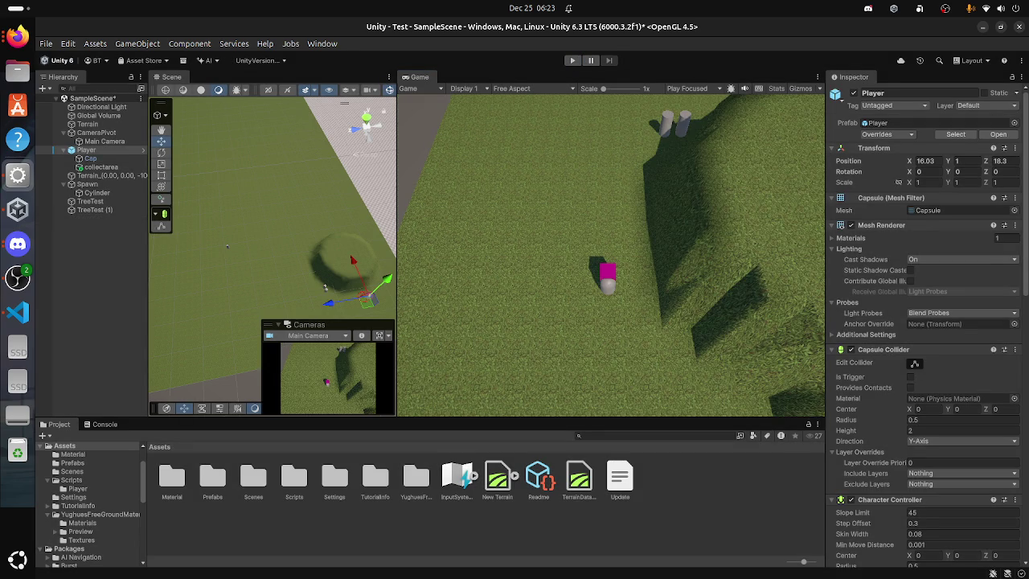
scroll(925, 322, "down", 4)
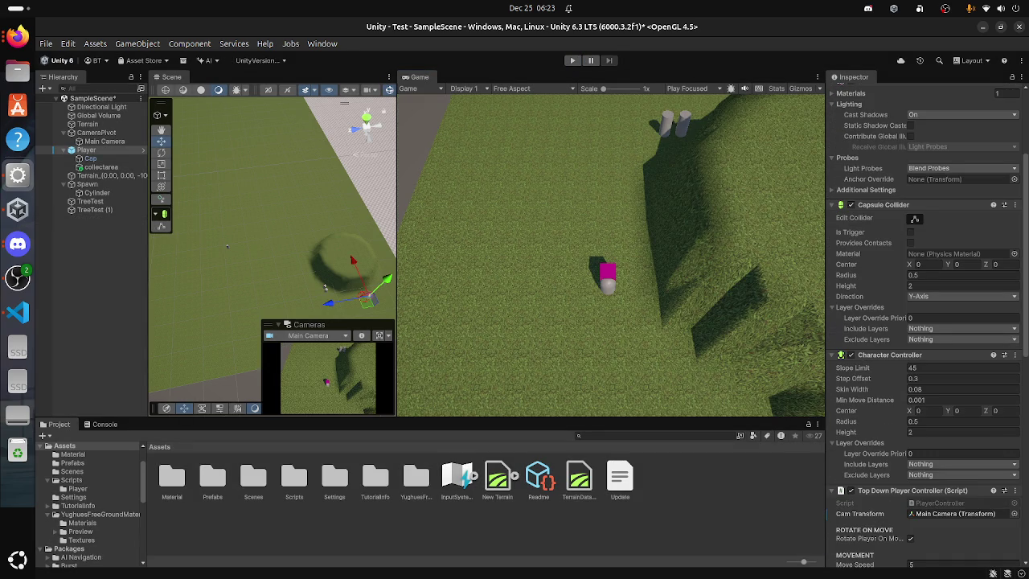
scroll(924, 321, "down", 12)
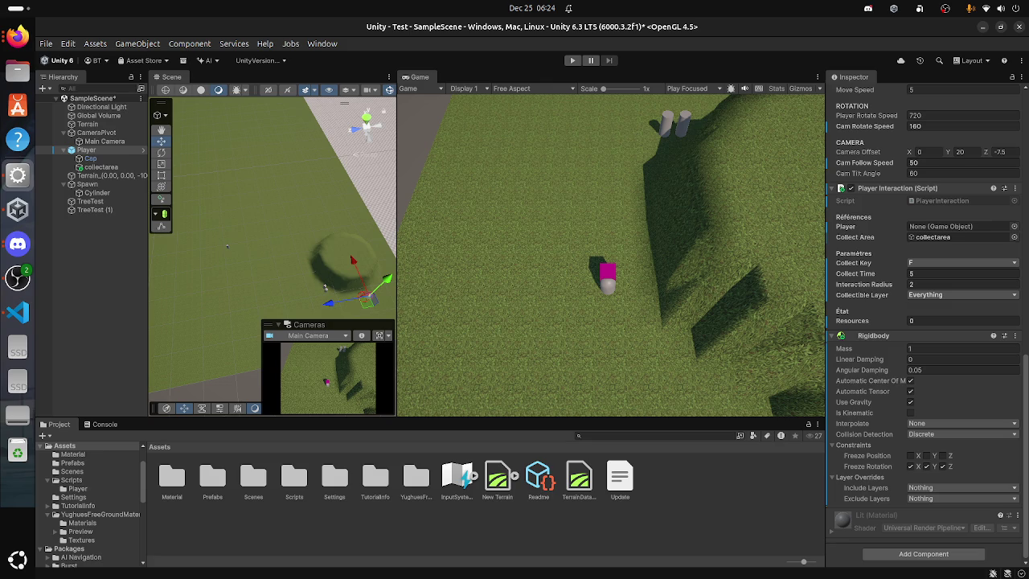
left_click(572, 60)
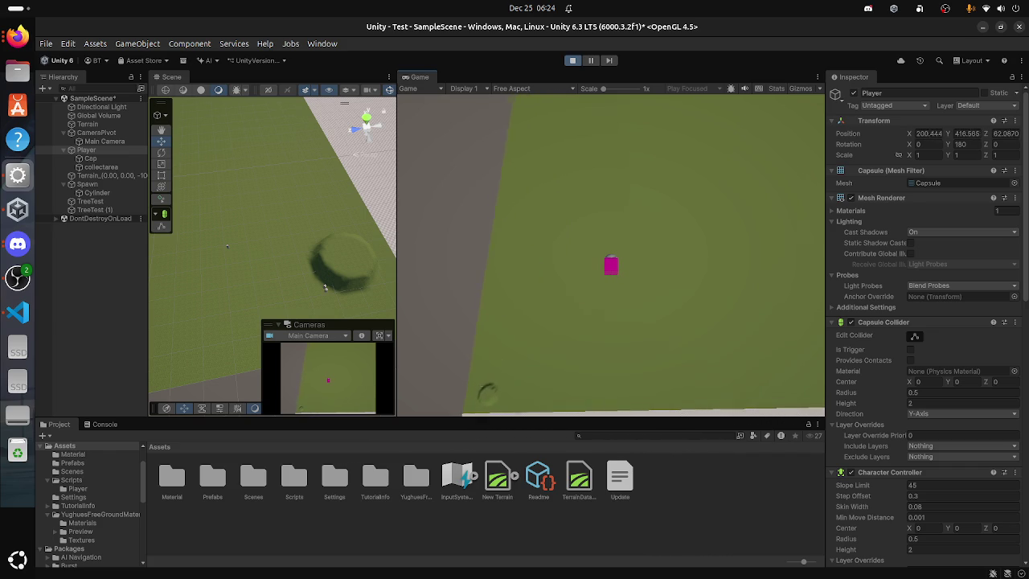
Step: Stop the play test, restart it, then stop it again
key("ctrl+p")
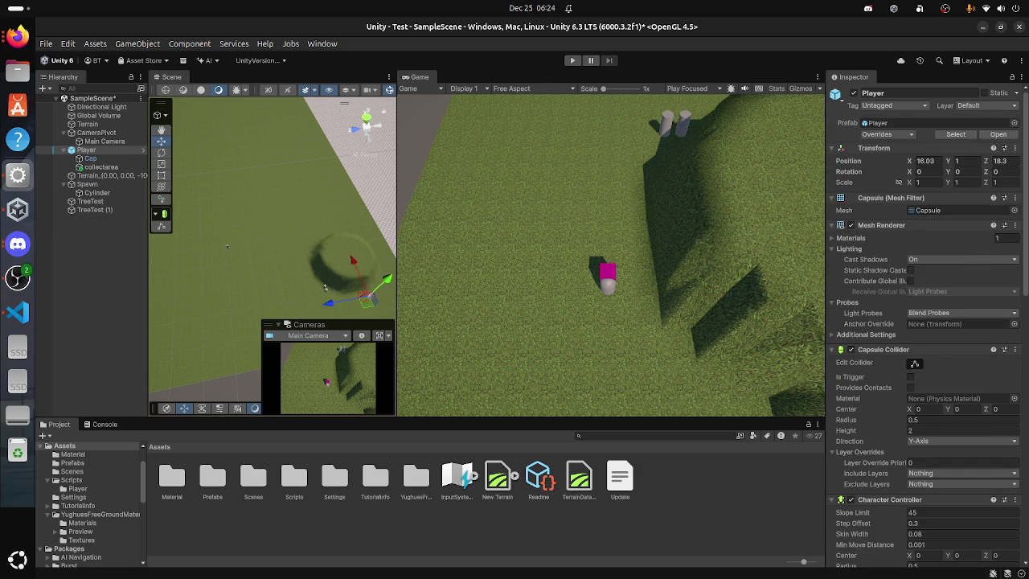
key("ctrl+p")
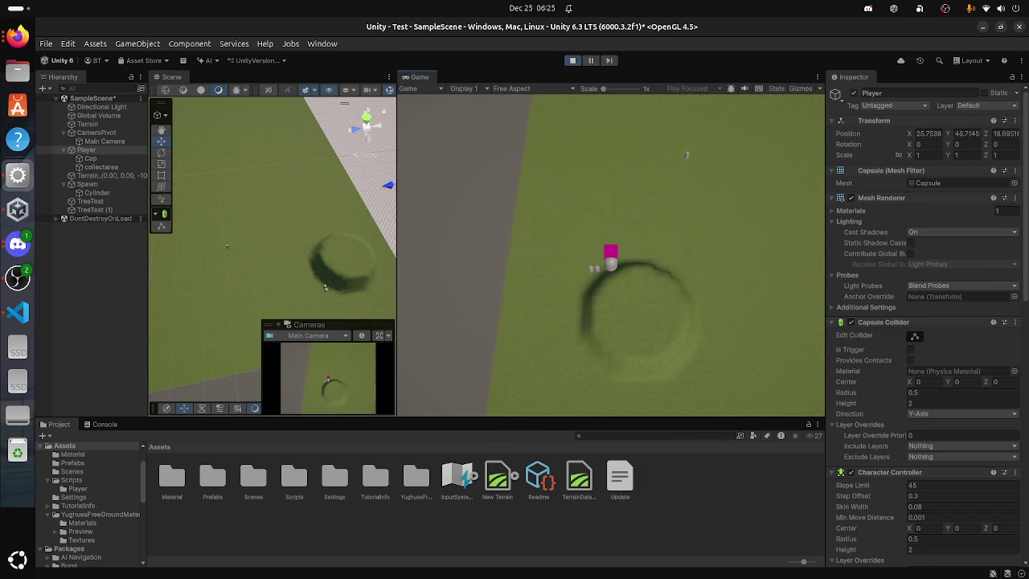
key("ctrl+p")
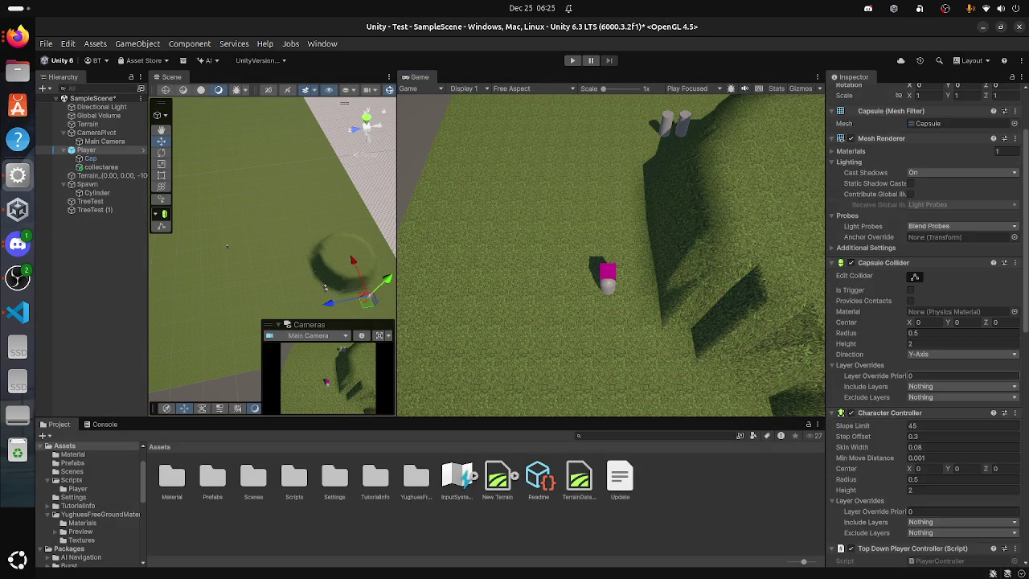
Step: Unfreeze the Player's Rigidbody rotation on Y, keeping X and Z frozen, and start a new play test
scroll(925, 321, "down", 15)
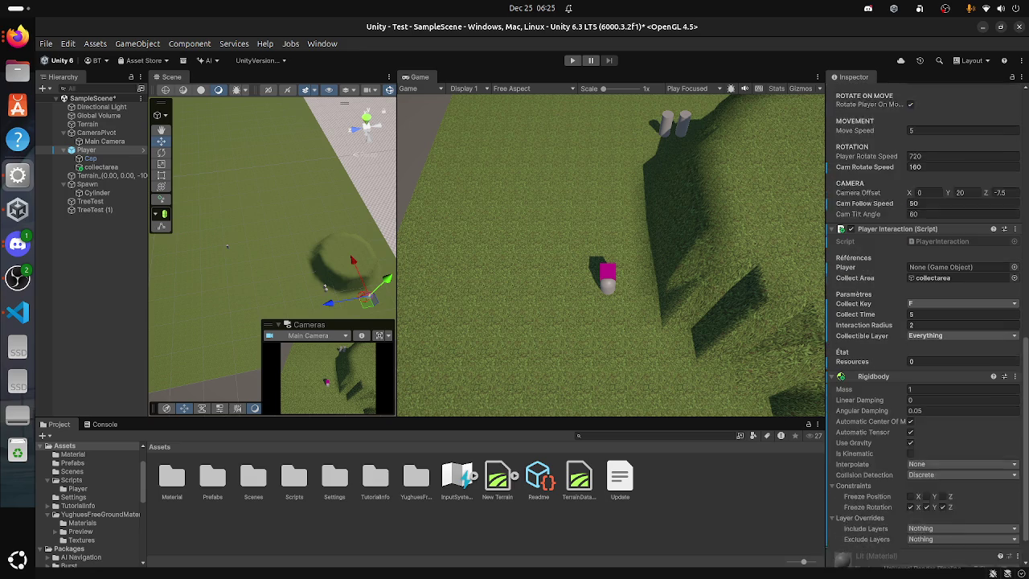
left_click(927, 478)
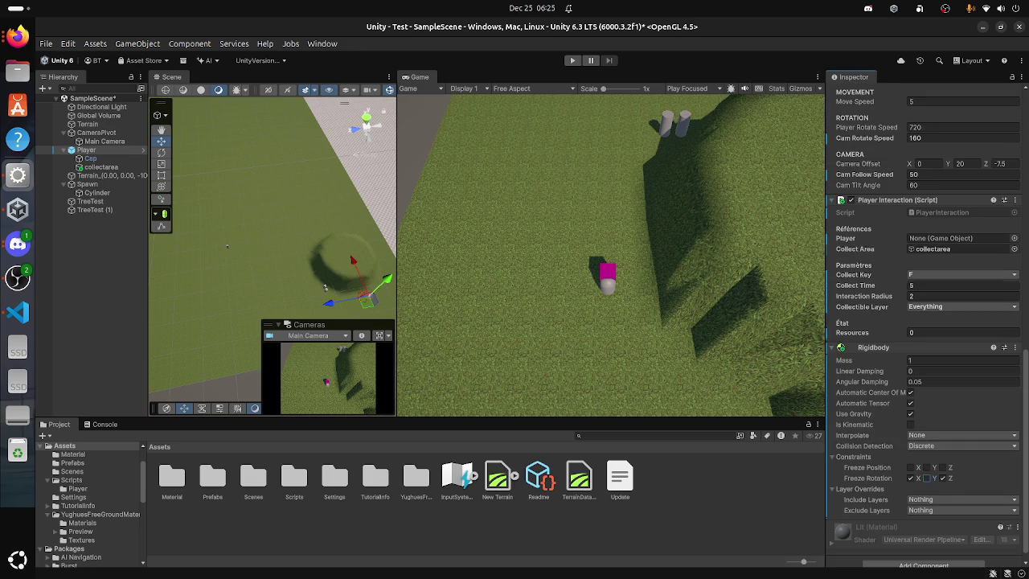
key("ctrl+p")
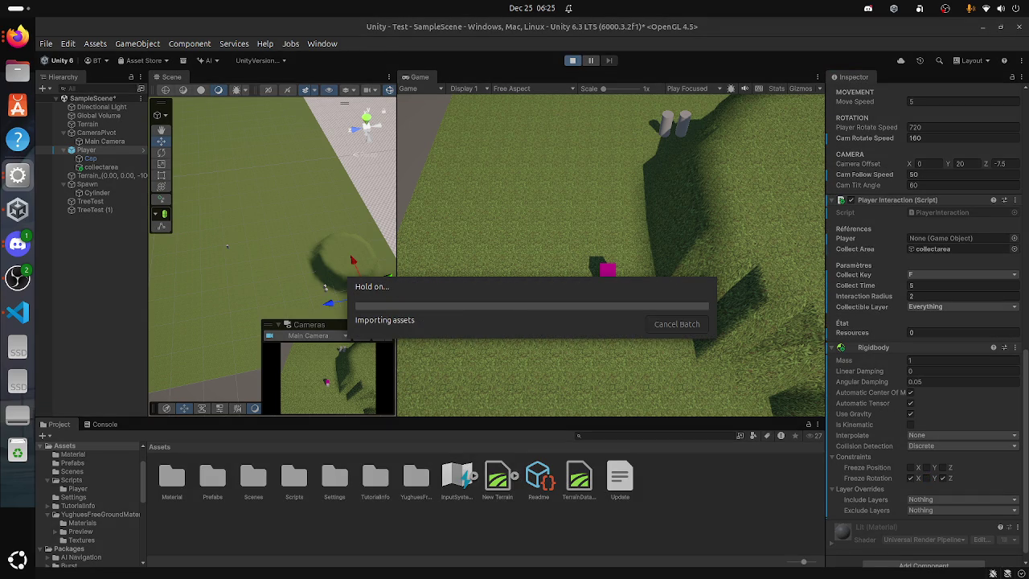
key("super")
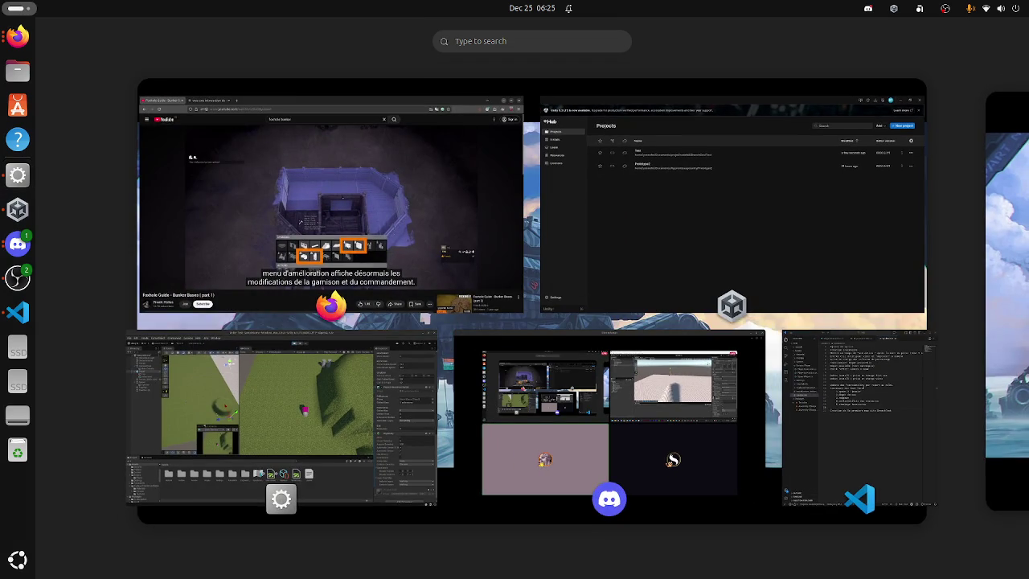
Step: Dismiss the Activities overview to bring the Unity editor and its running play test back
key("super")
key("super")
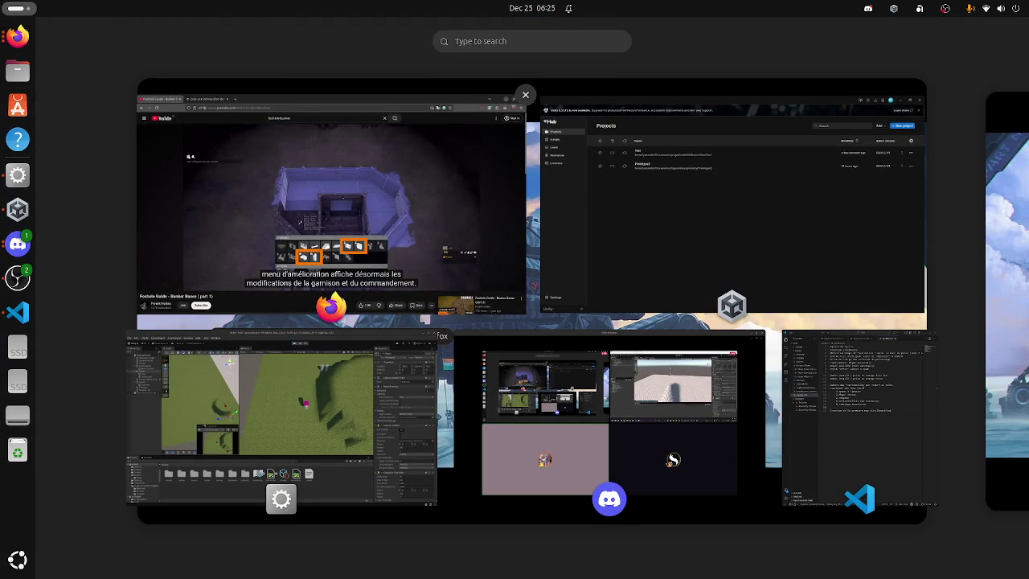
key("super")
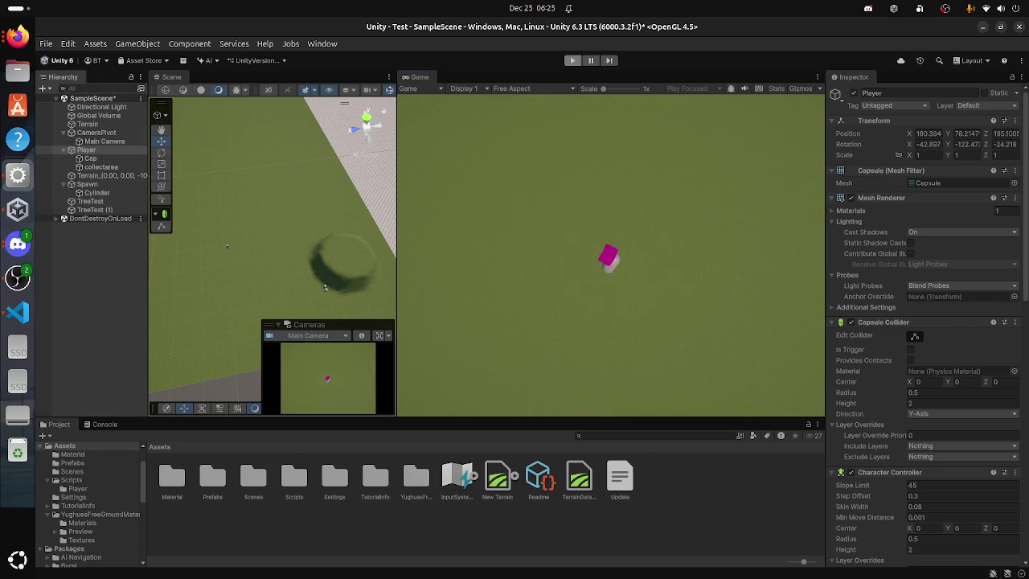
Step: Stop Play mode and inspect the collectarea, Player and Cap objects in the Hierarchy
key("ctrl+p")
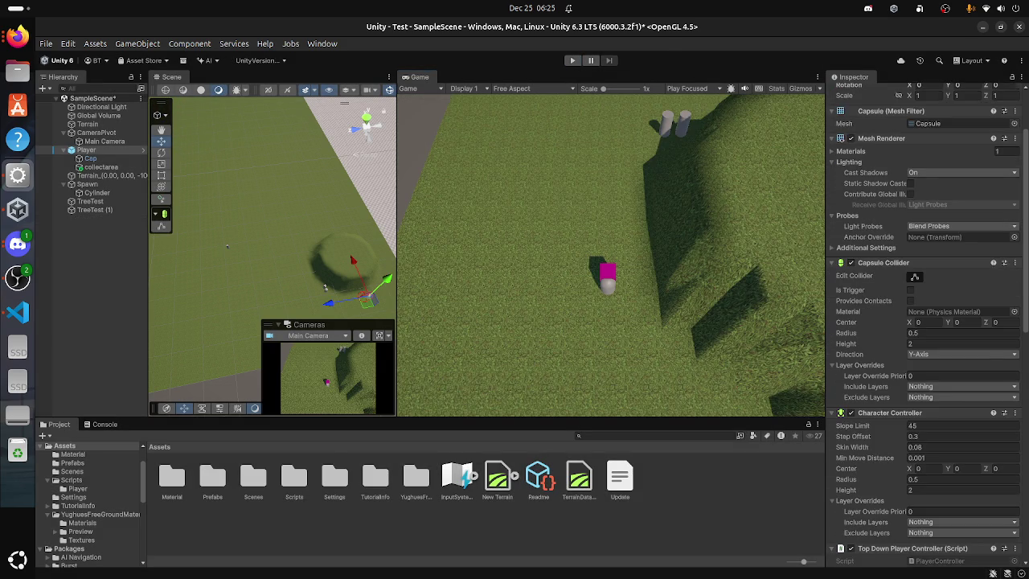
scroll(925, 321, "down", 3)
left_click(100, 167)
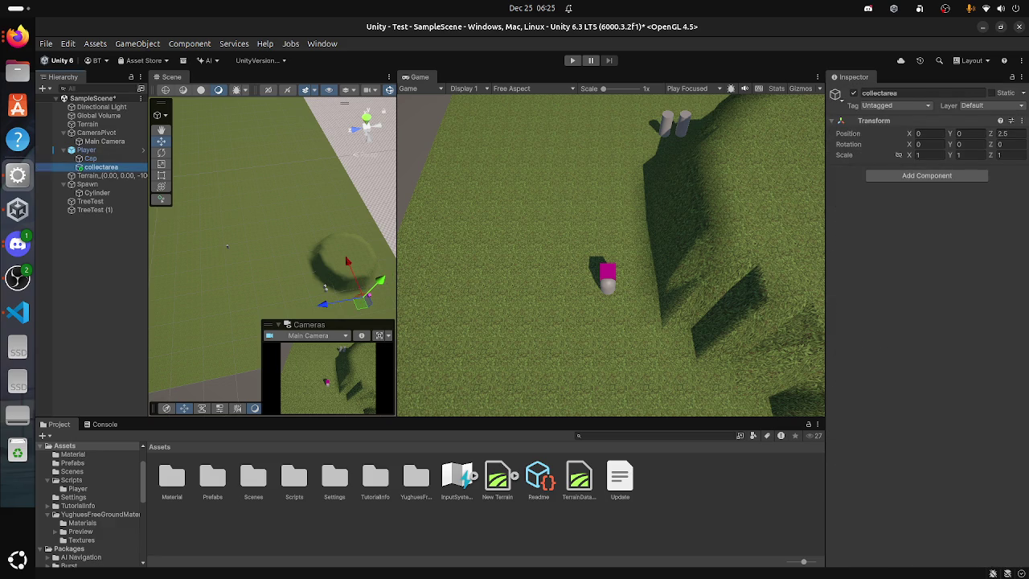
left_click(86, 149)
left_click(91, 159)
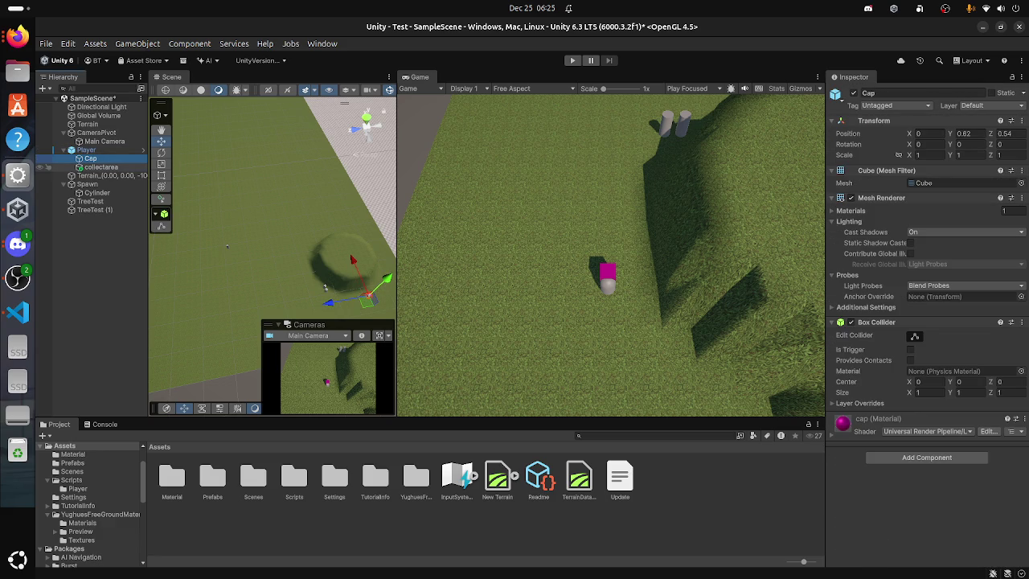
left_click(49, 166)
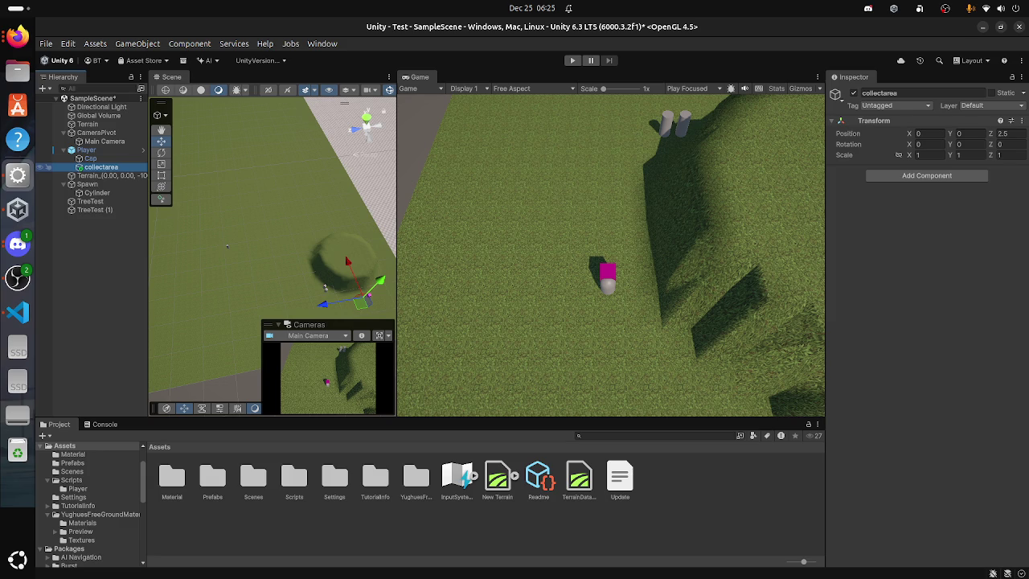
left_click(49, 149)
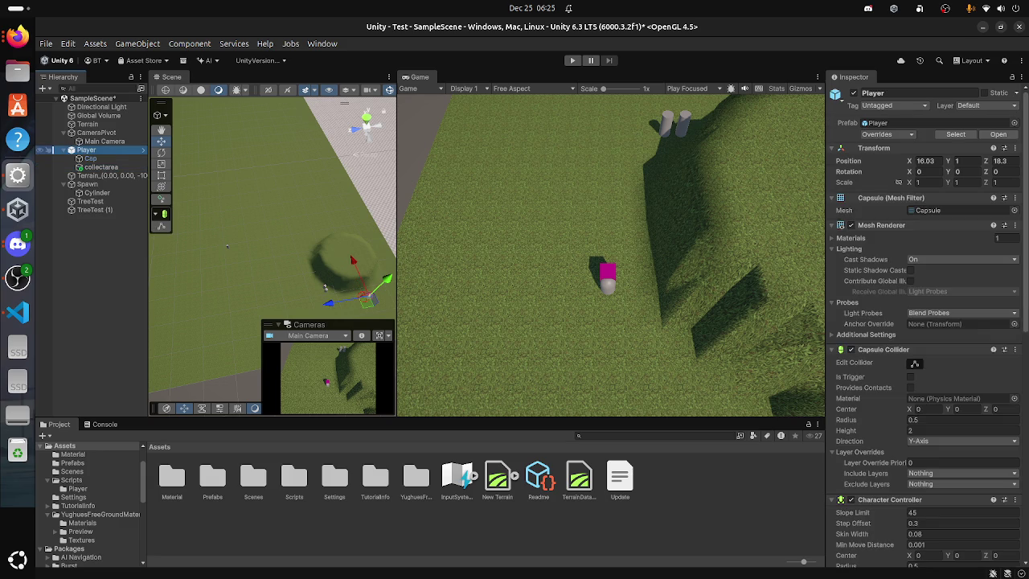
scroll(927, 326, "down", 2)
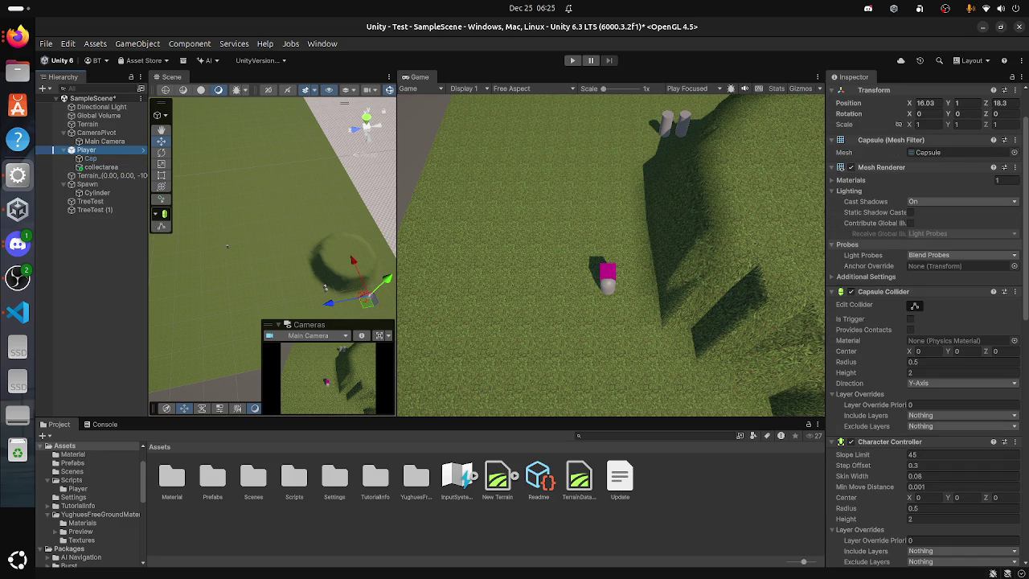
scroll(928, 326, "down", 3)
left_click(90, 159)
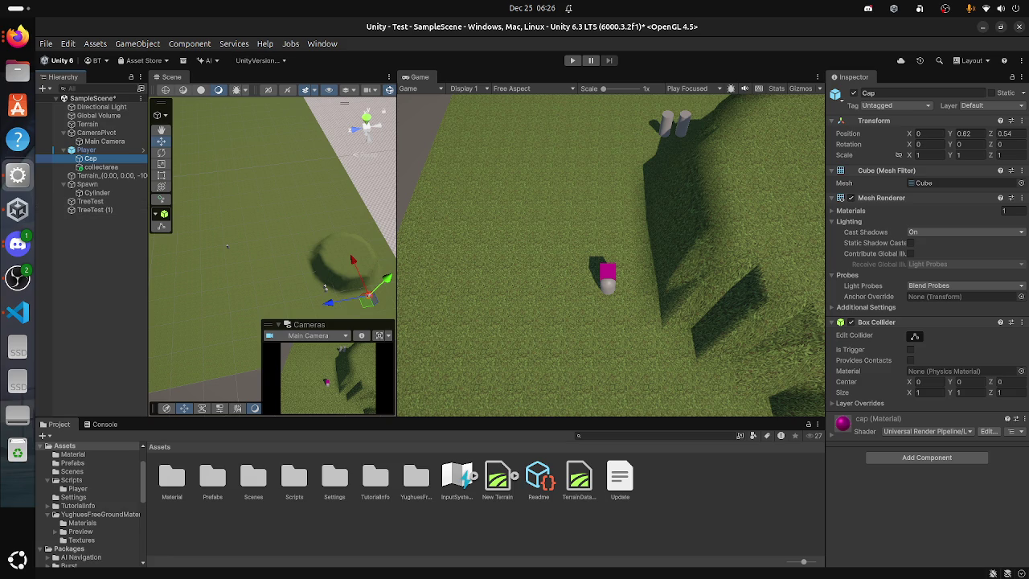
Step: Open the Profiler from Window > Analysis, then close it again
left_click(321, 43)
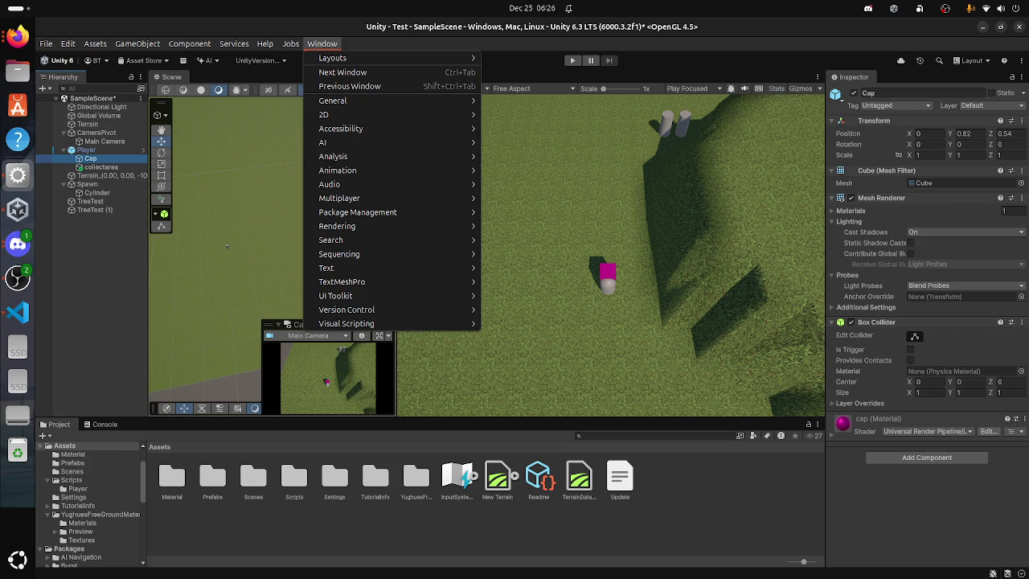
mouse_move(332, 100)
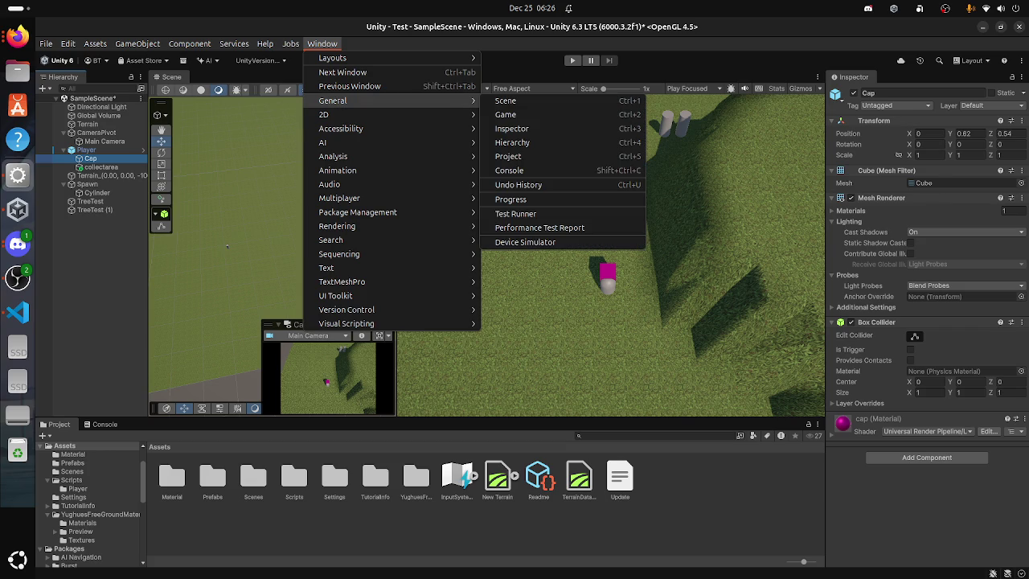
mouse_move(333, 156)
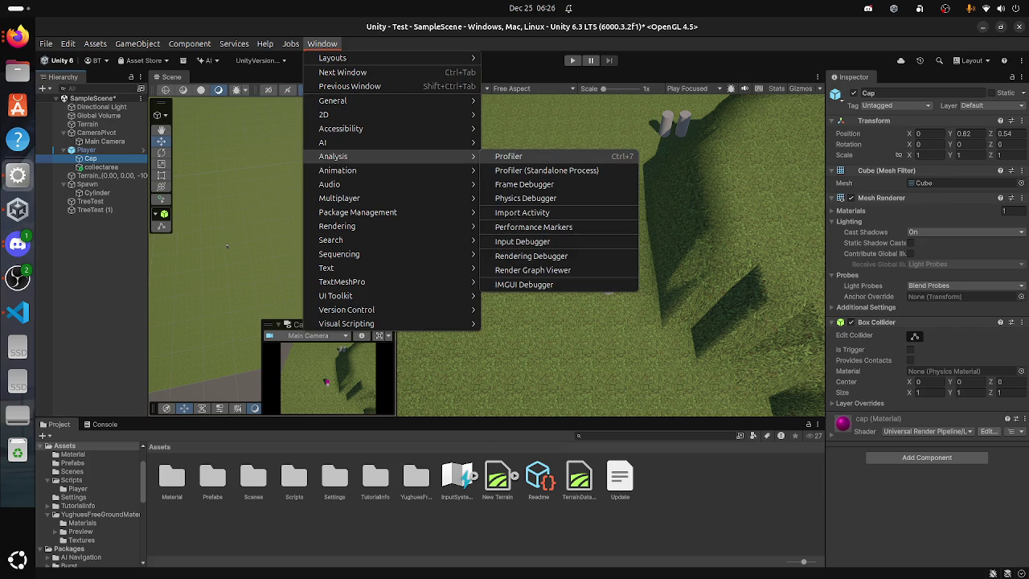
left_click(508, 156)
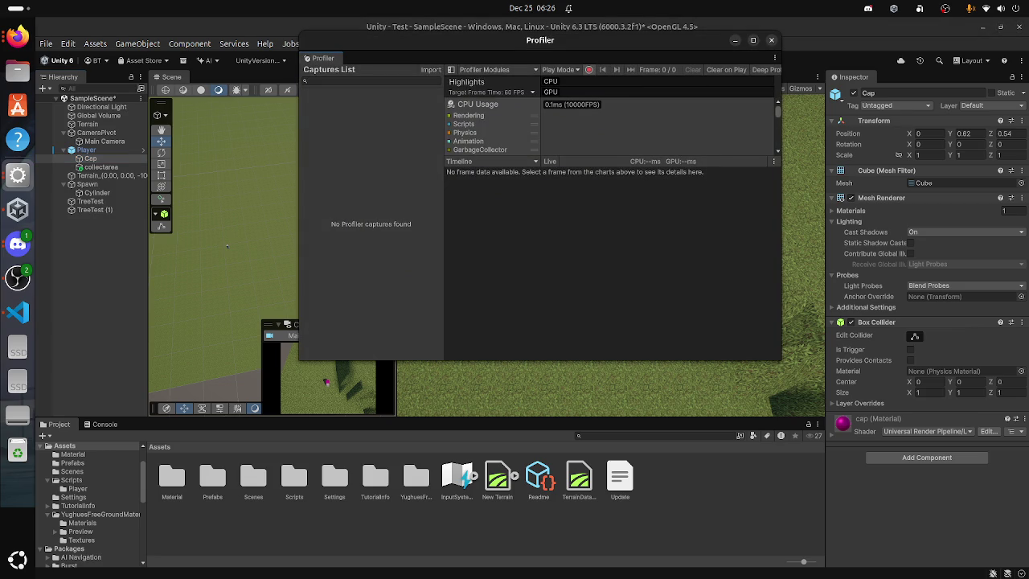
left_click(771, 39)
Step: Open the Physics Debugger from Window > Analysis
left_click(322, 44)
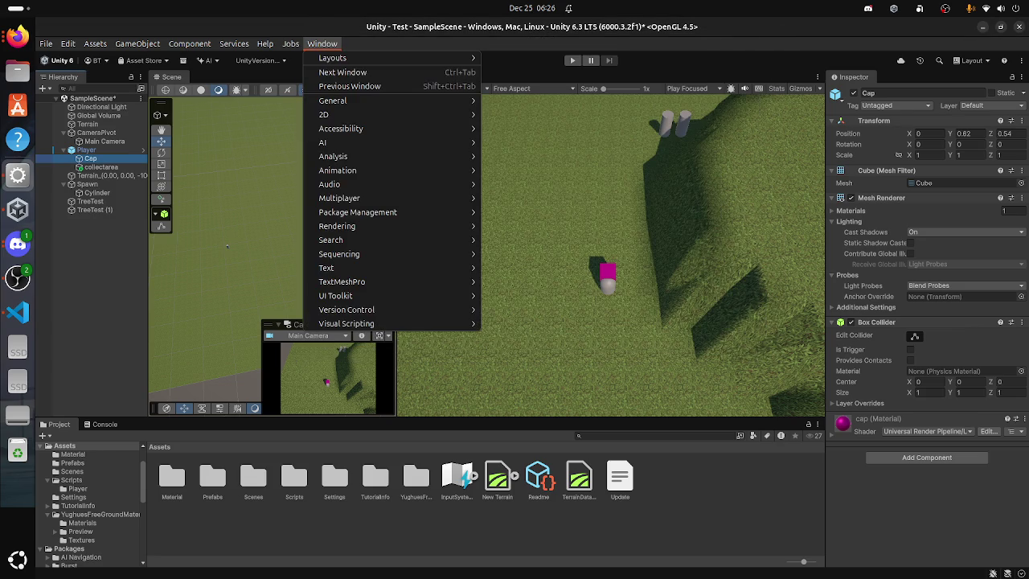
mouse_move(333, 156)
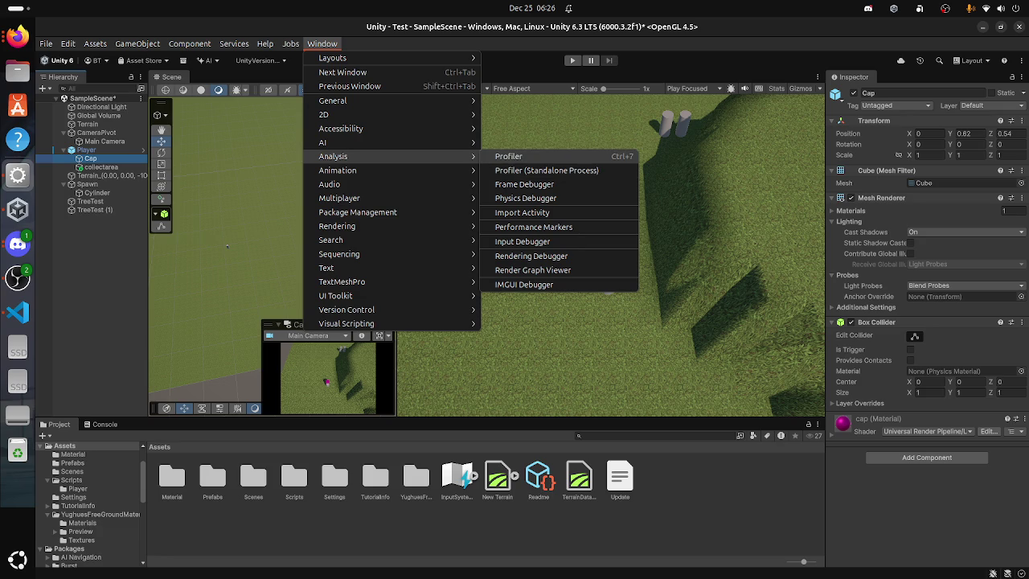
left_click(525, 198)
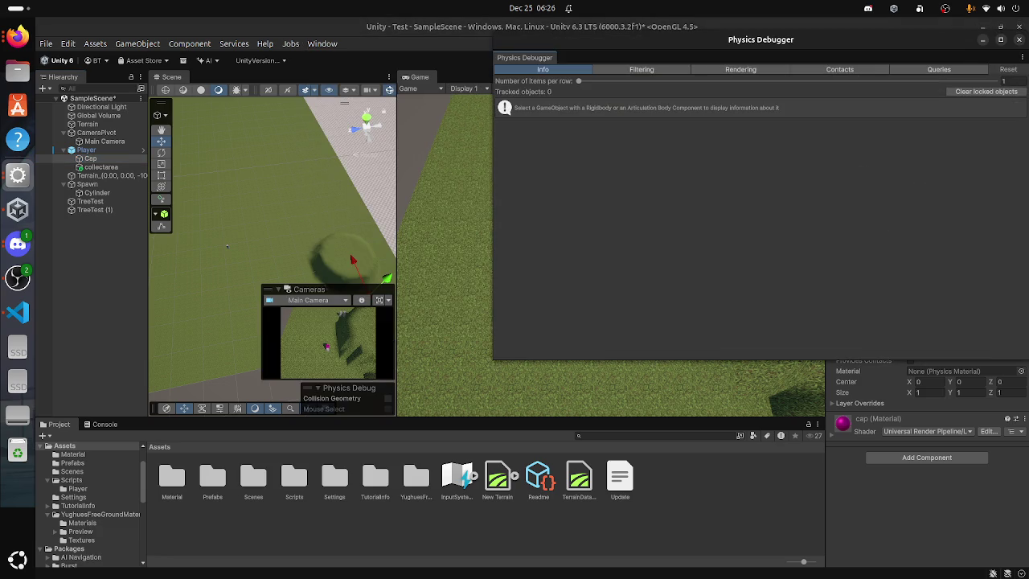
Step: Dock the Physics Debugger below the Scene/Game views, enter Play mode, and select Player
mouse_move(761, 39)
left_mouse_down()
mouse_move(405, 110)
mouse_move(362, 145)
mouse_move(391, 394)
mouse_move(141, 423)
mouse_move(532, 328)
mouse_move(630, 158)
left_mouse_up()
mouse_move(393, 179)
left_mouse_down()
mouse_move(257, 402)
mouse_move(431, 555)
left_mouse_up()
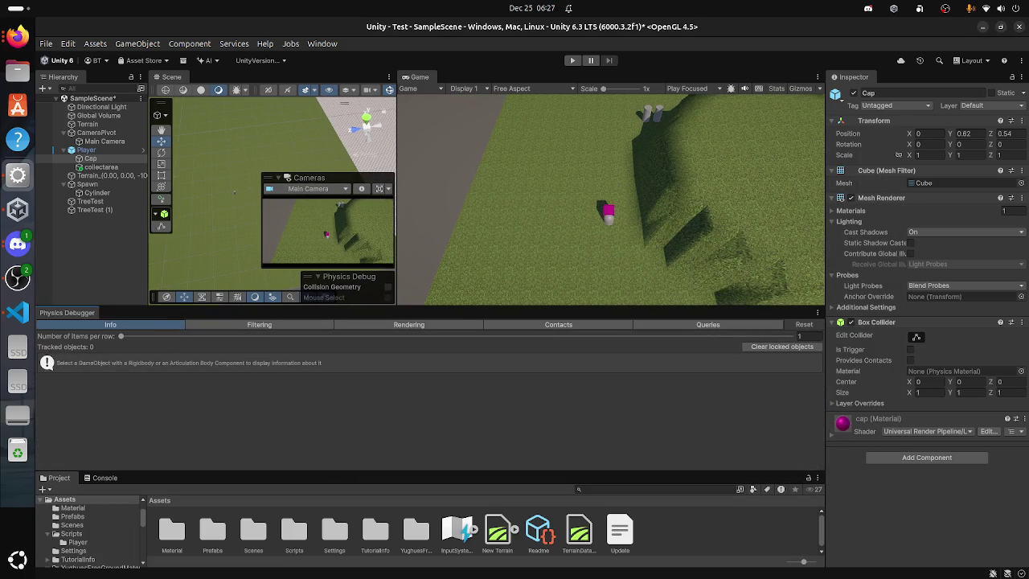
key("ctrl+p")
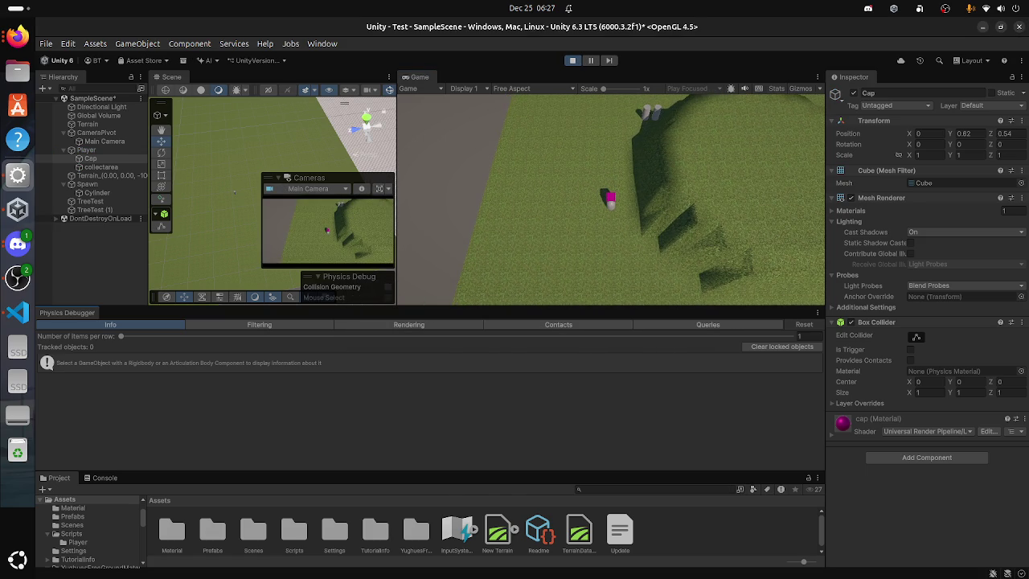
left_click(86, 149)
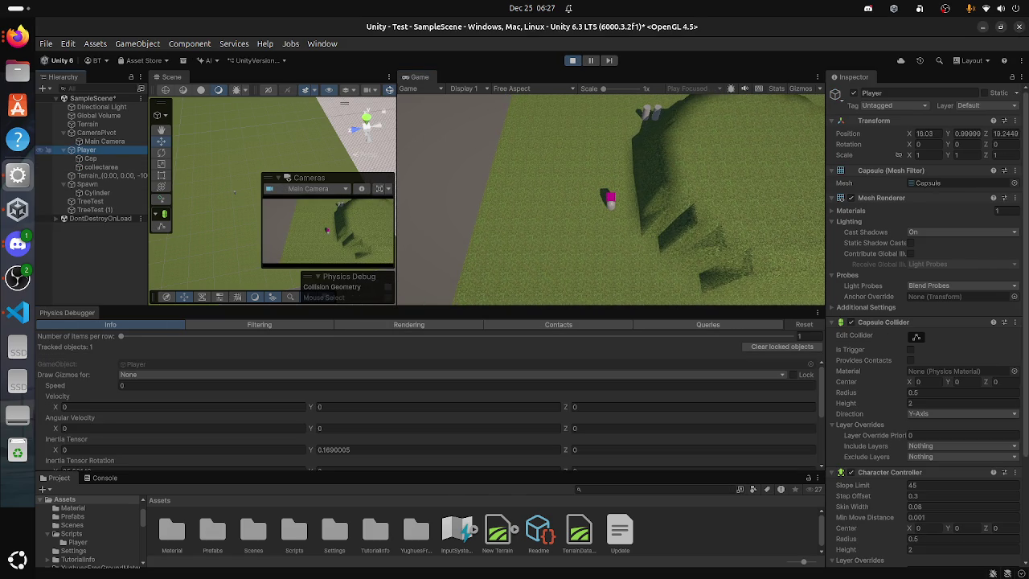
Step: Make the Physics Debugger panel taller, scroll its info while the Player falls, then stop Play
scroll(426, 402, "down", 2)
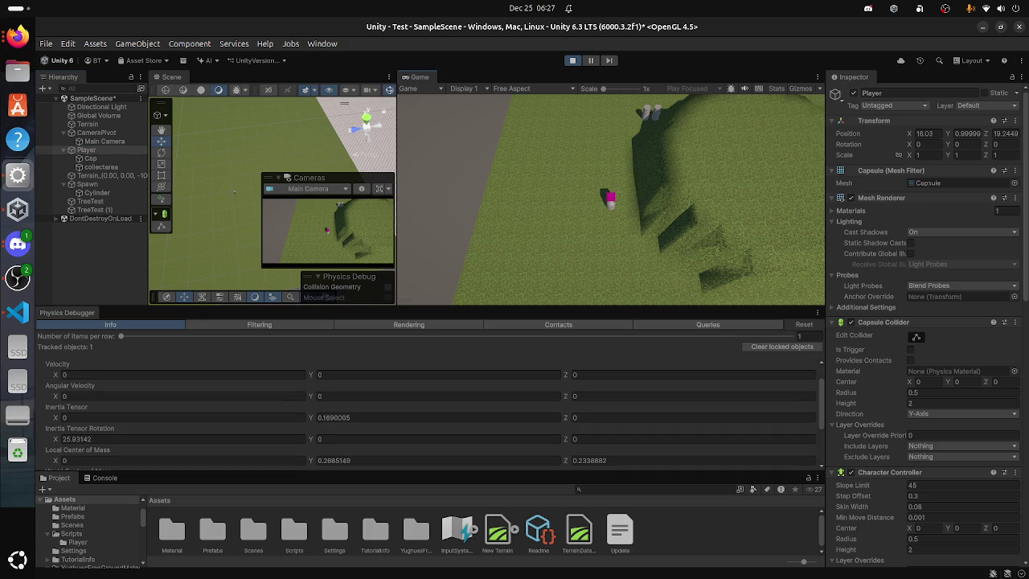
mouse_move(482, 309)
left_mouse_down()
mouse_move(483, 219)
mouse_move(483, 265)
left_mouse_up()
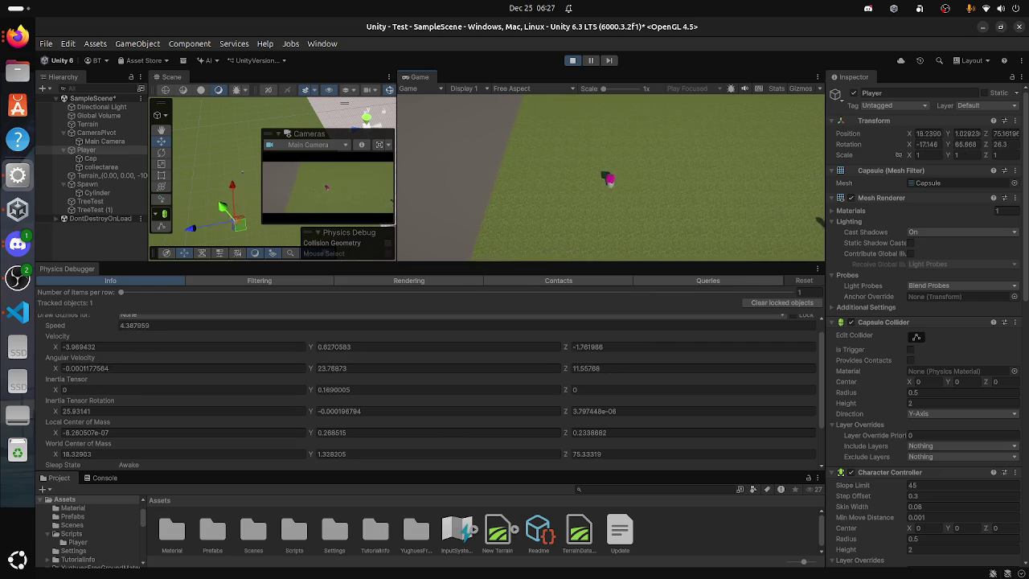
scroll(431, 391, "down", 3)
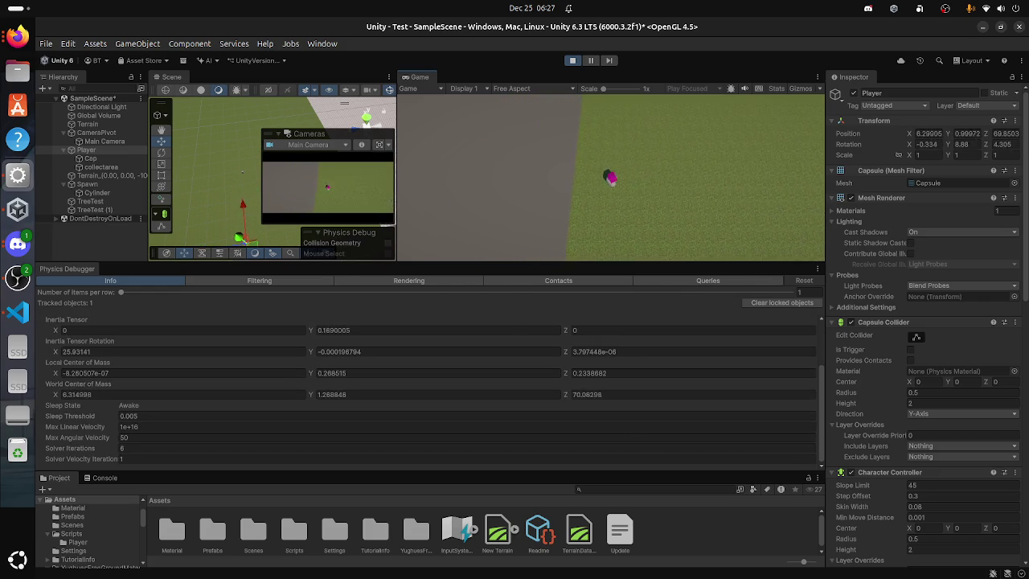
scroll(431, 386, "up", 3)
scroll(431, 386, "down", 2)
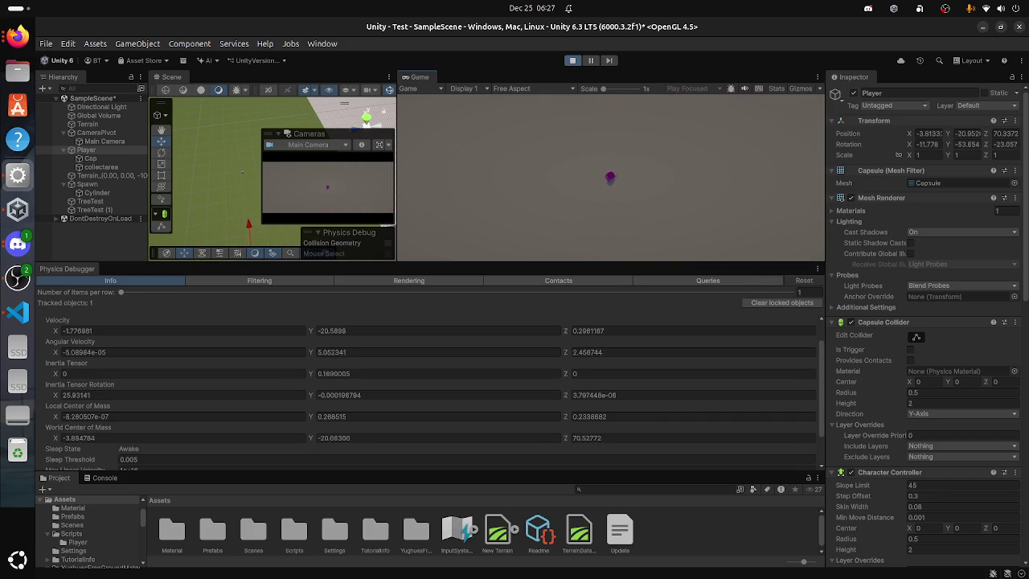
key("ctrl+p")
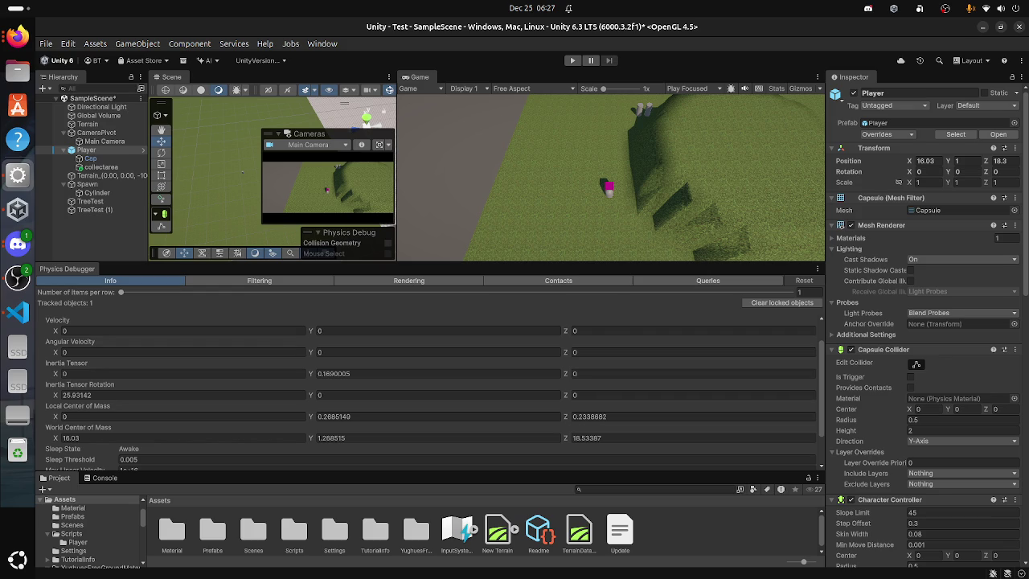
Step: Scroll the Inspector down to the Rigidbody component and enter Play mode again
scroll(925, 321, "down", 3)
scroll(964, 378, "down", 2)
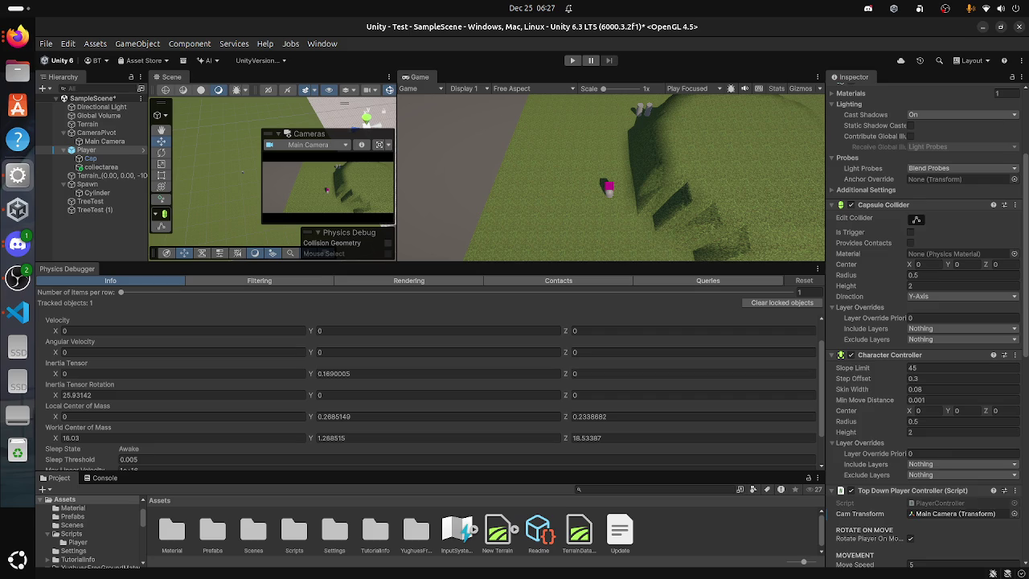
scroll(924, 321, "down", 4)
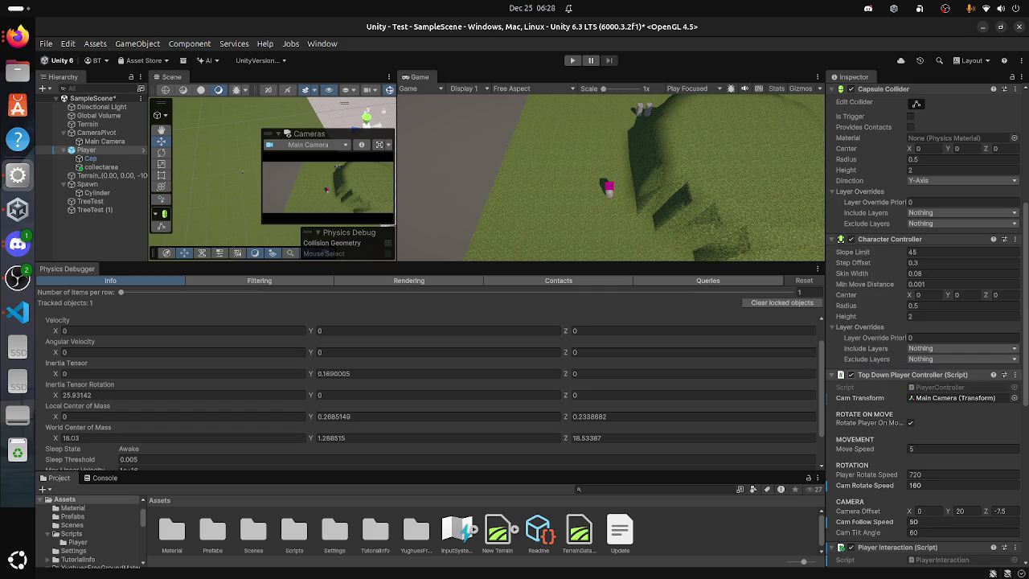
scroll(925, 322, "down", 6)
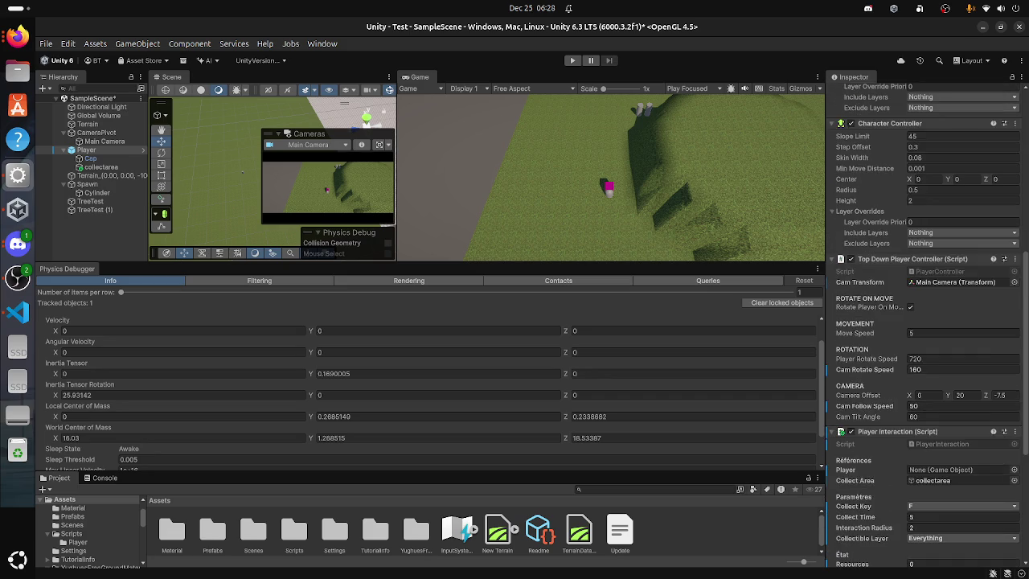
scroll(924, 322, "down", 2)
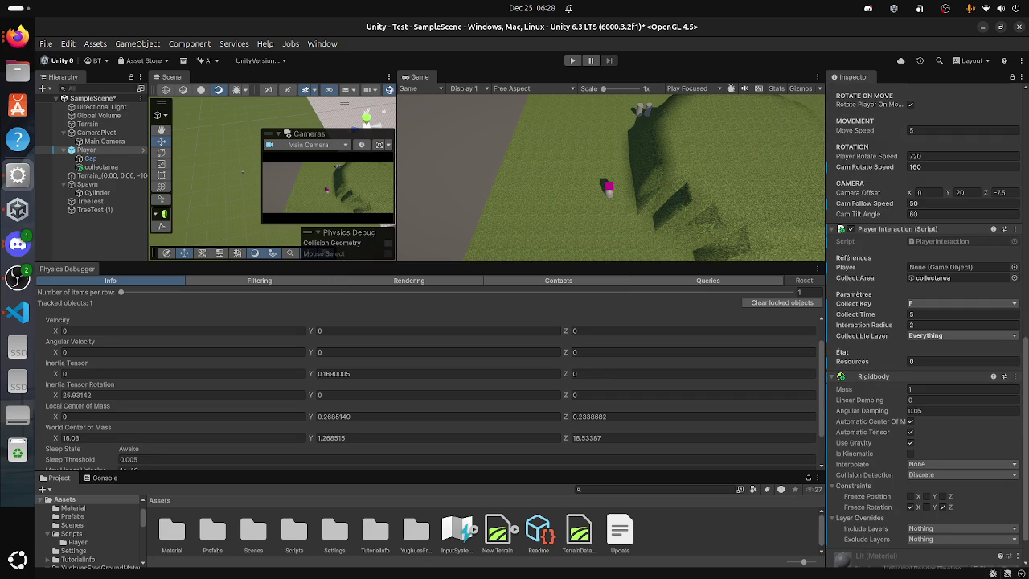
key("ctrl+p")
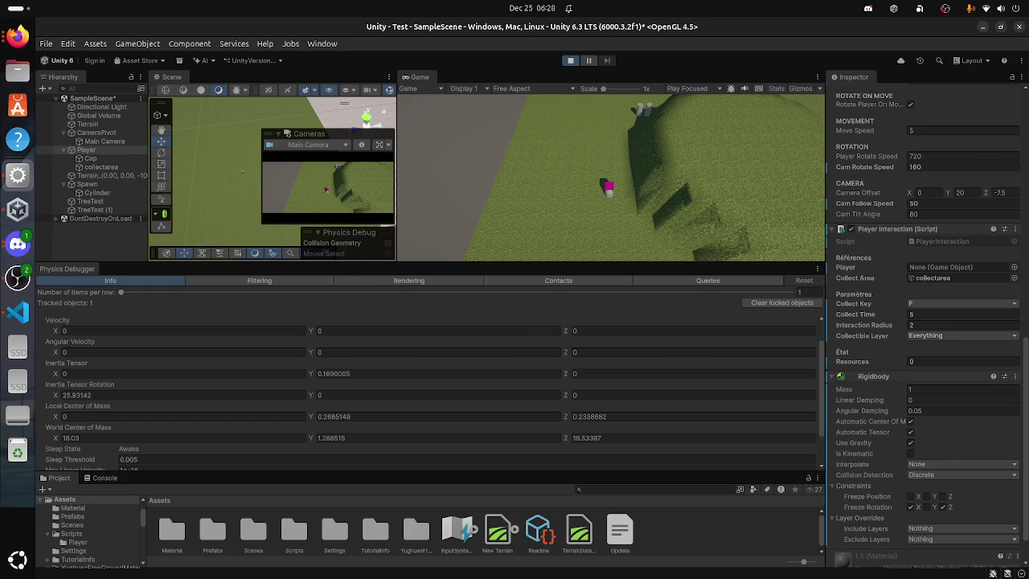
Step: Turn off Use Gravity on the Player's Rigidbody during play and watch it drift
left_click(962, 446)
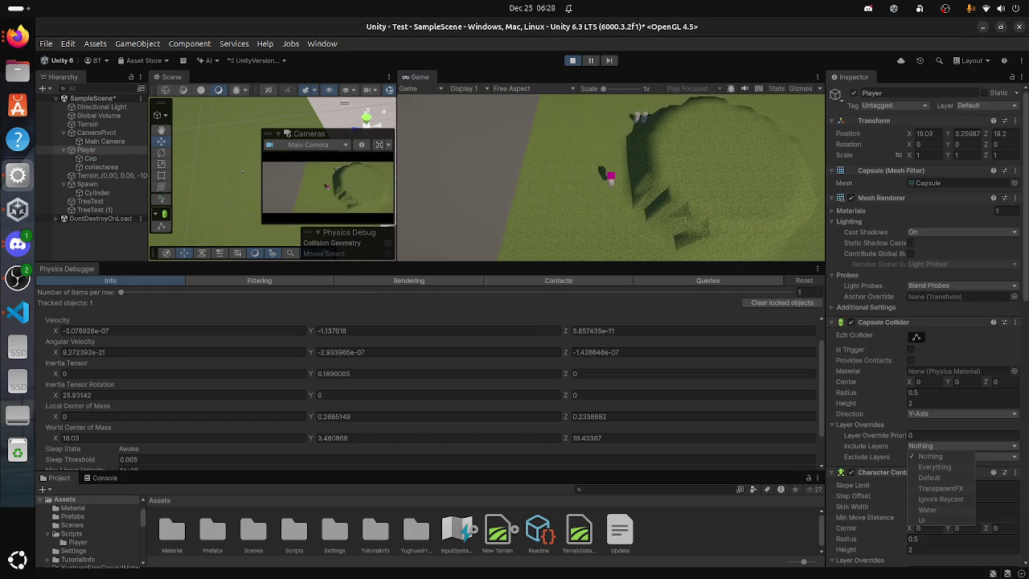
key("Escape")
scroll(925, 321, "down", 10)
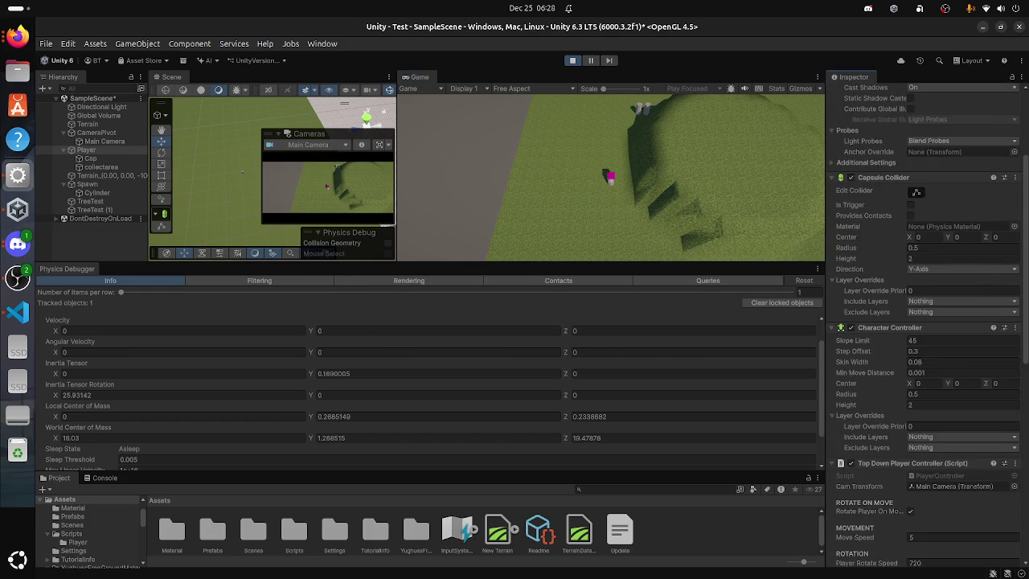
scroll(924, 322, "down", 3)
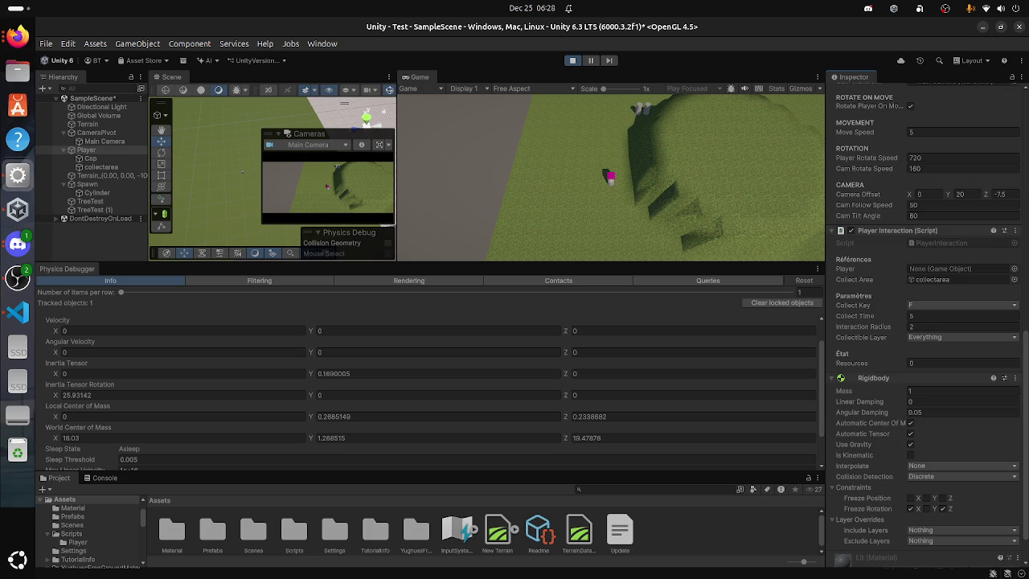
left_click(910, 444)
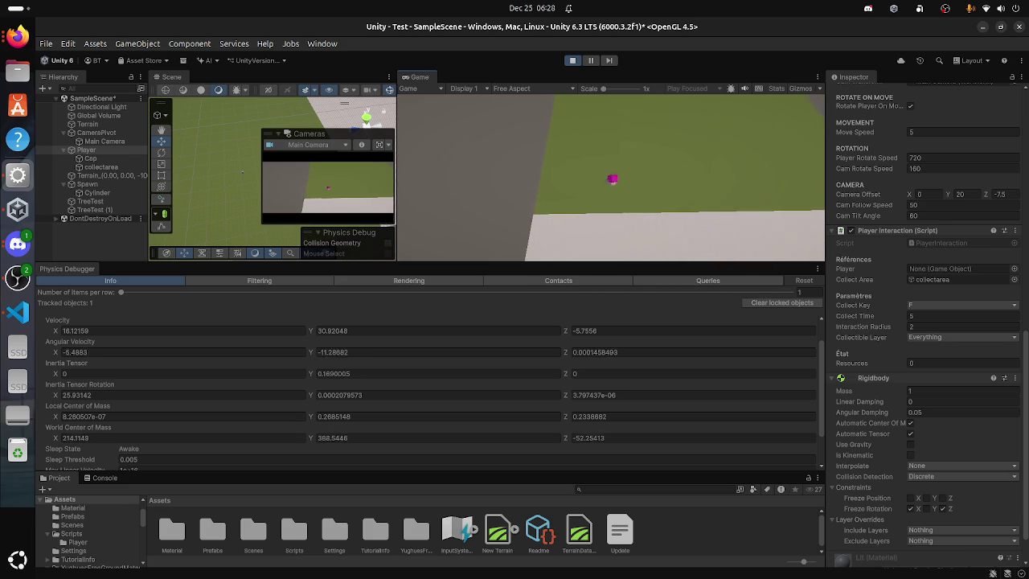
scroll(434, 385, "down", 3)
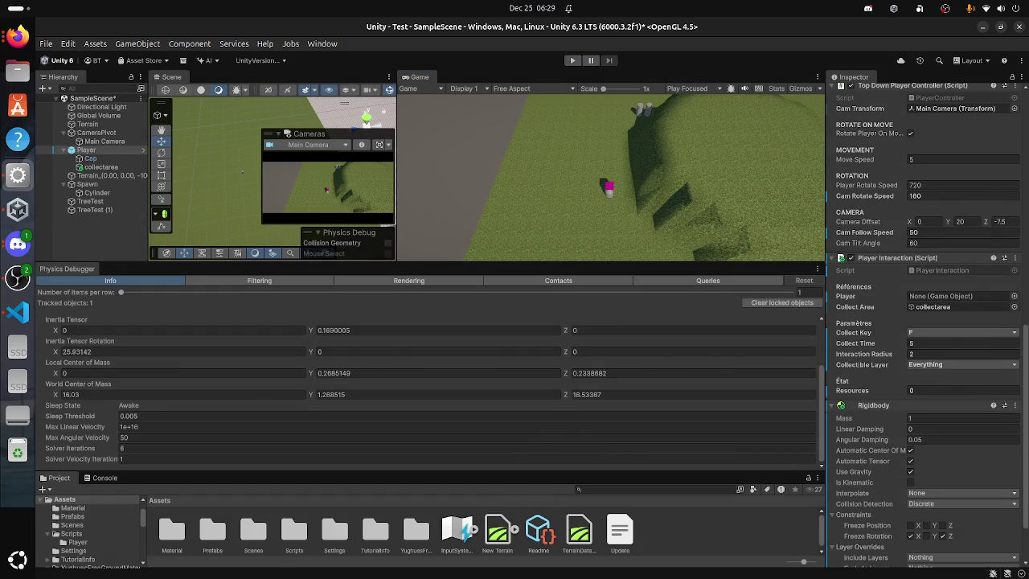
Step: Enable Show Contacts on the Physics Debugger's Contacts tab while playing, then return to Info
left_click(558, 280)
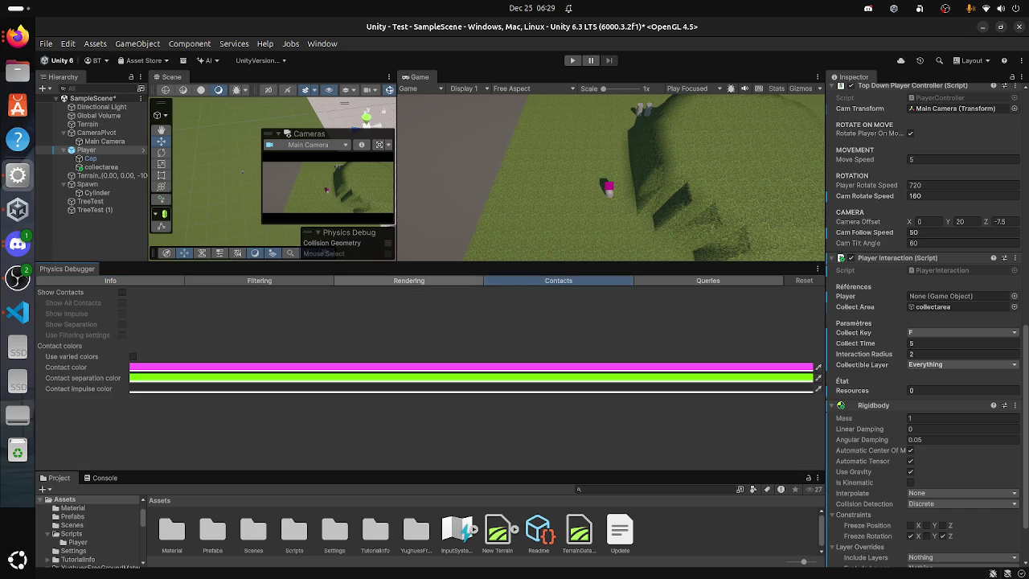
key("ctrl+p")
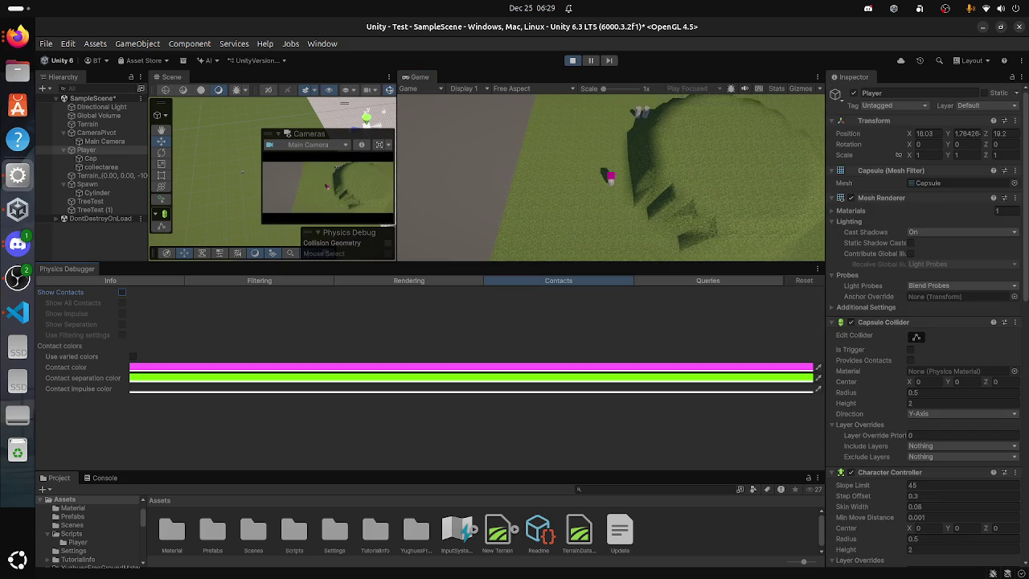
left_click(121, 292)
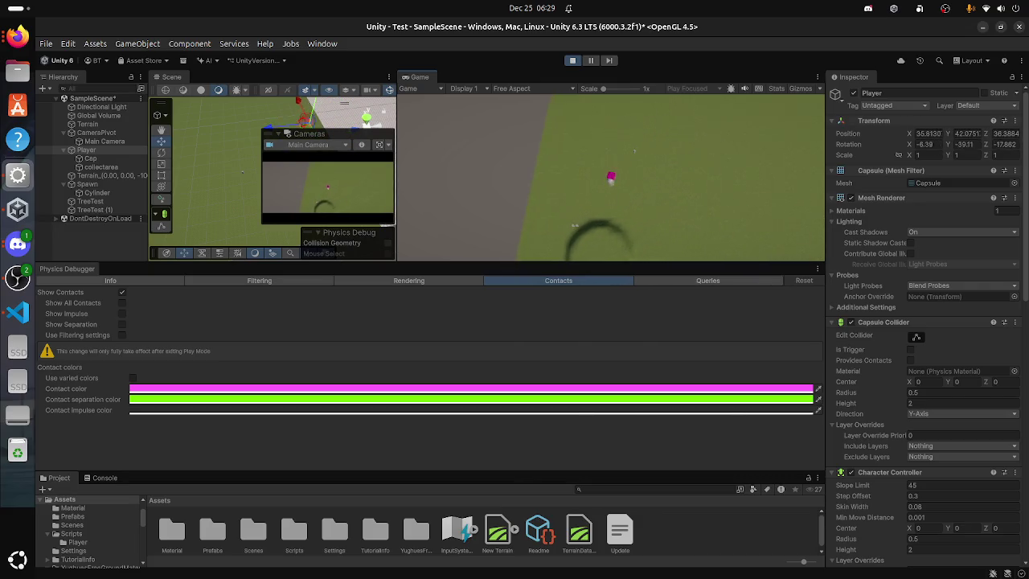
left_click(110, 280)
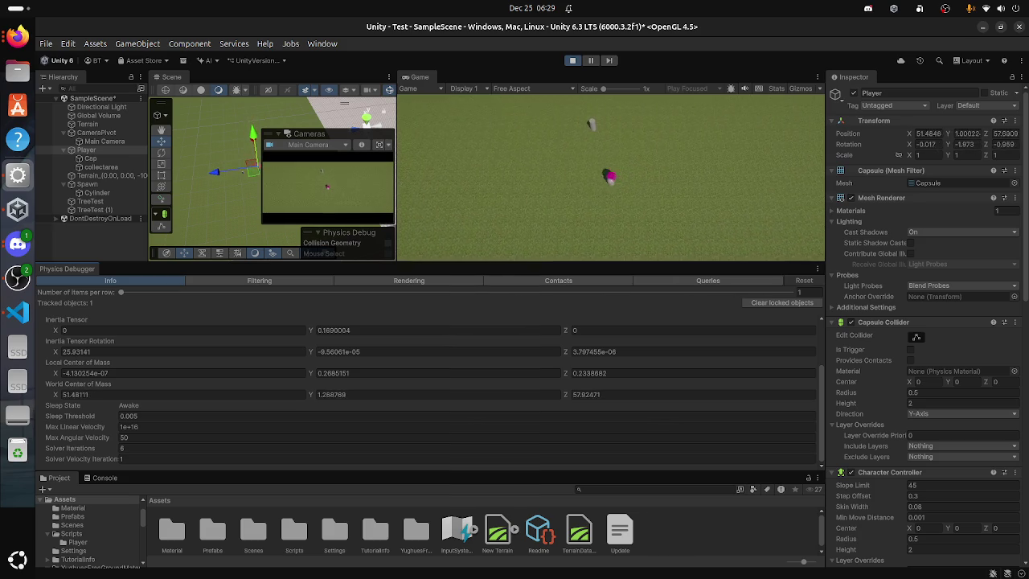
Step: Toggle the Rigidbody's Automatic Tensor and Automatic Center of Mass off and back on
scroll(924, 321, "down", 15)
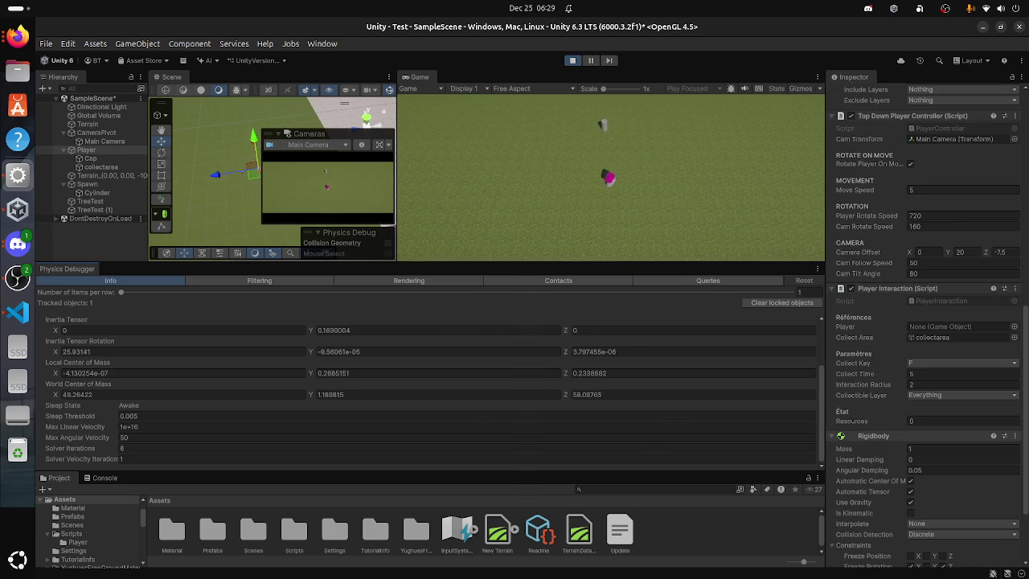
scroll(925, 322, "down", 3)
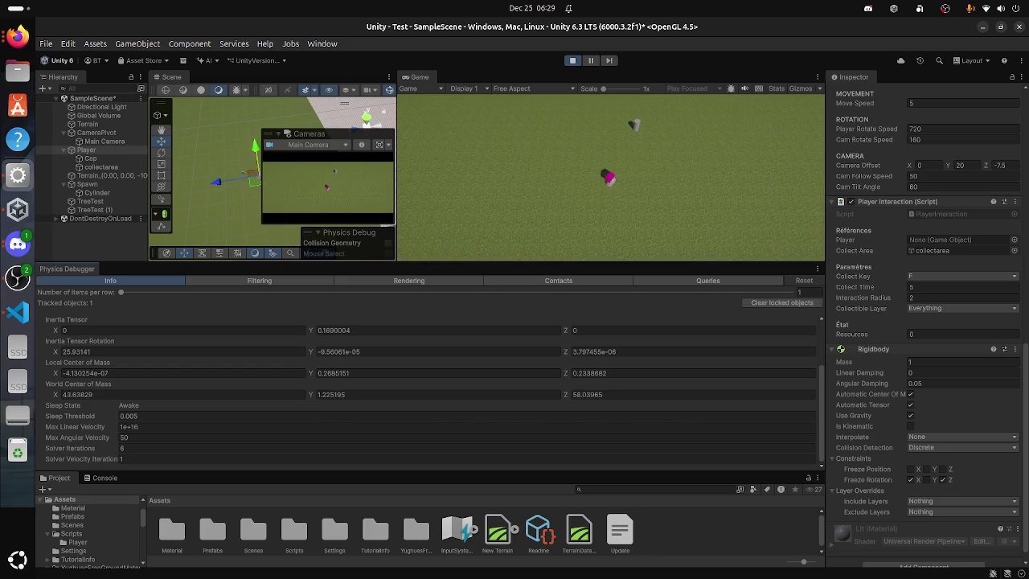
left_click(911, 404)
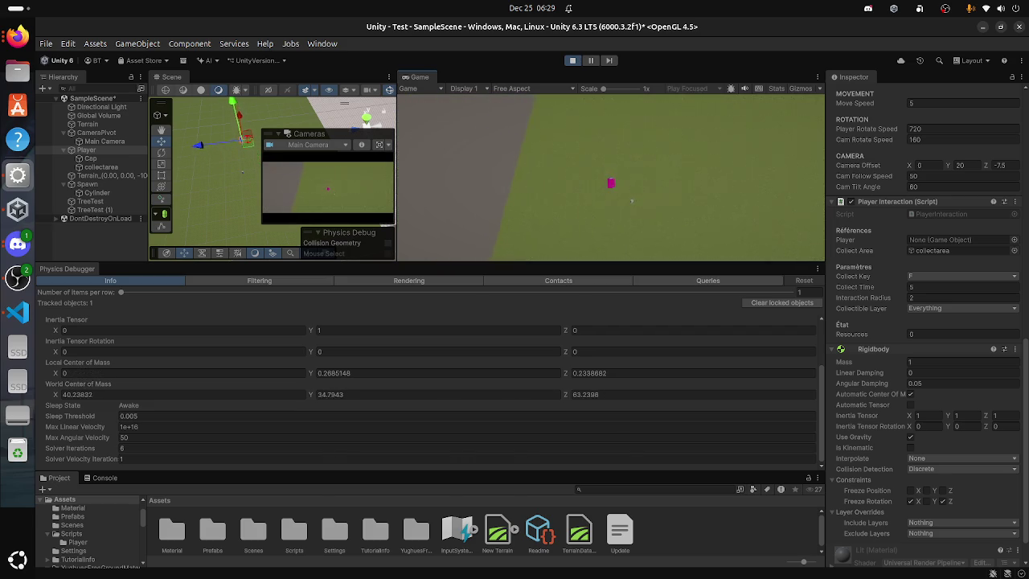
left_click(910, 404)
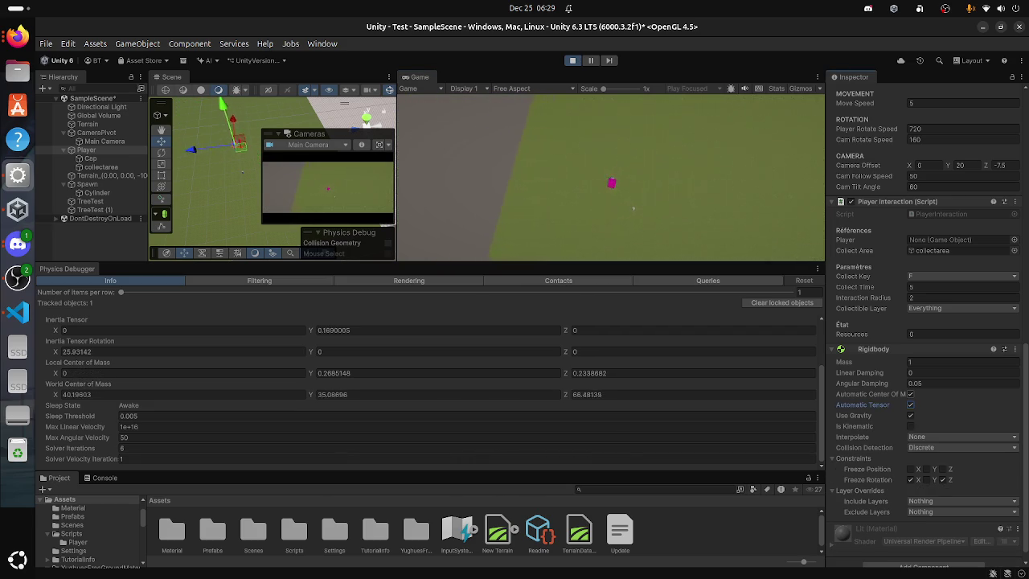
left_click(911, 394)
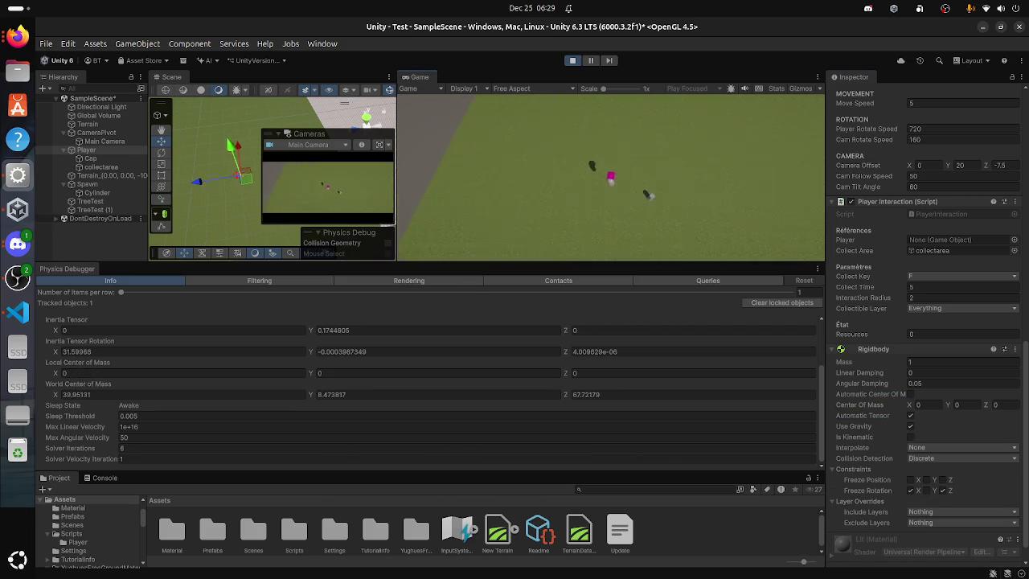
left_click(910, 394)
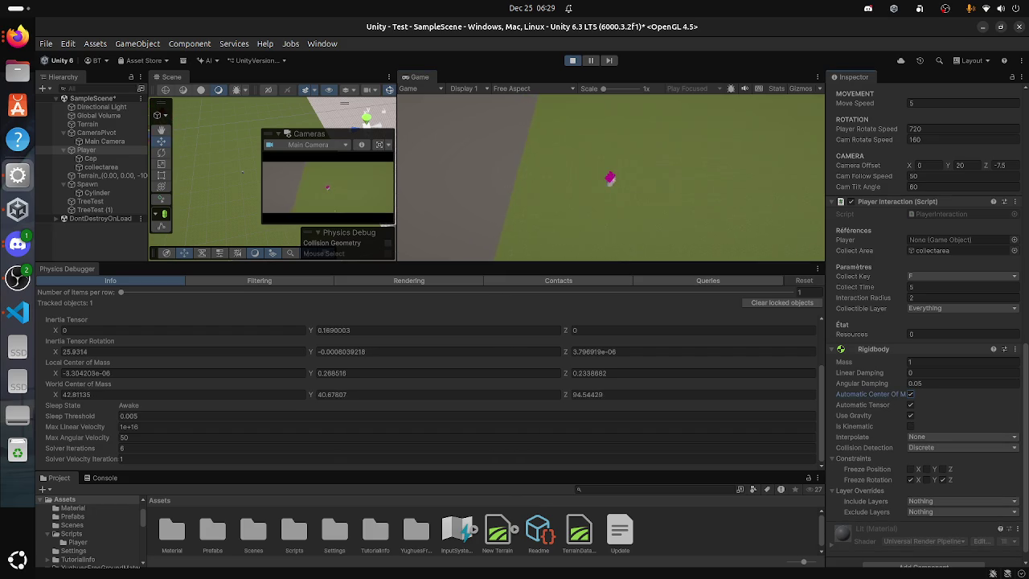
Step: Tick Is Kinematic, toggle Play with the Play button, and toggle Is Kinematic again
left_click(911, 426)
left_click(572, 60)
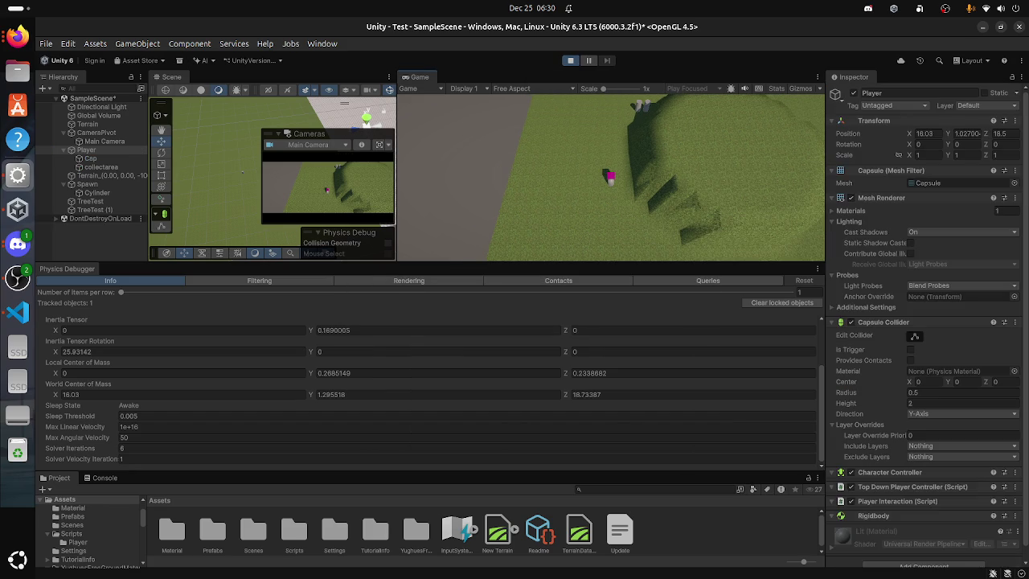
scroll(925, 321, "down", 10)
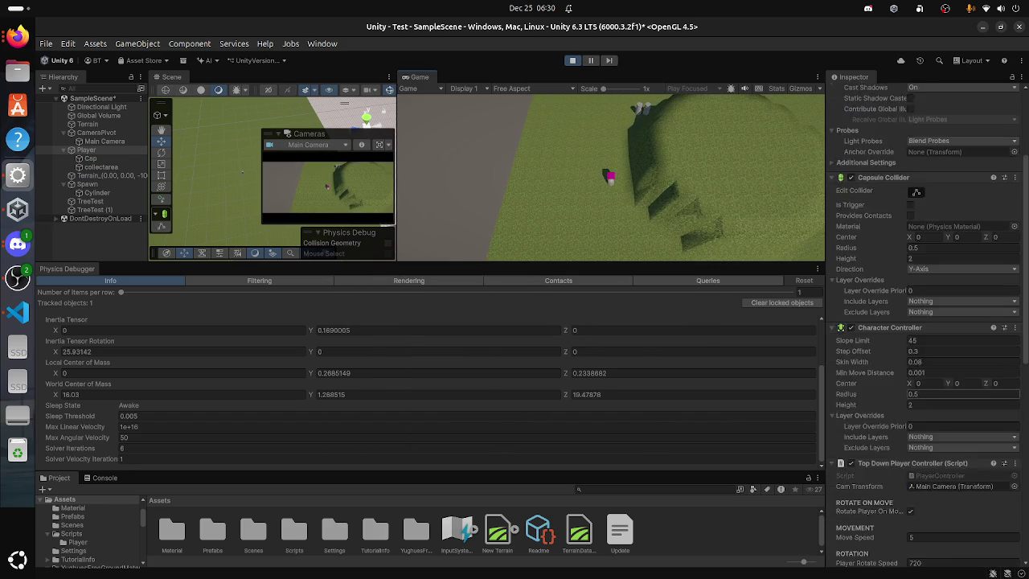
scroll(925, 322, "down", 3)
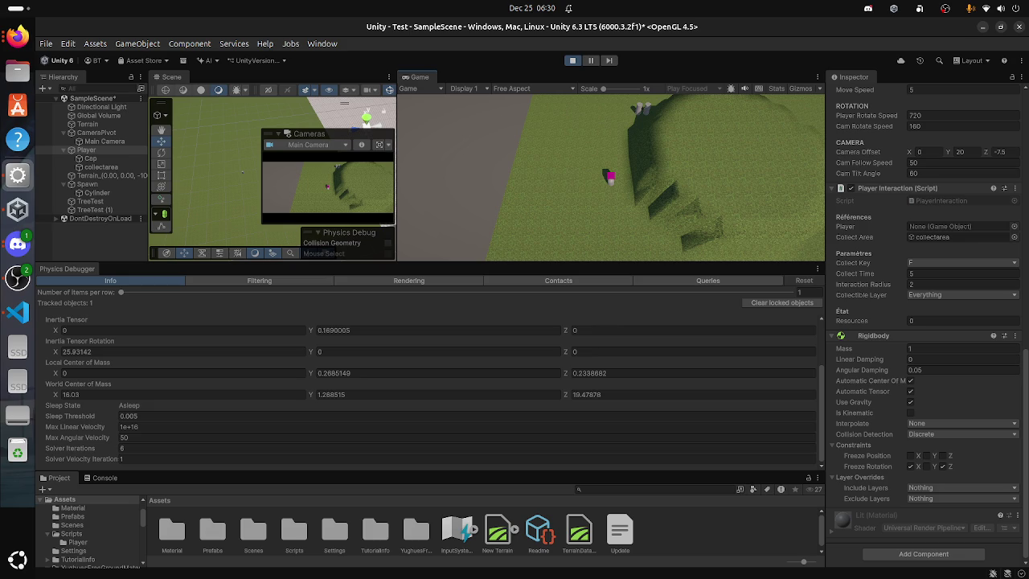
left_click(910, 412)
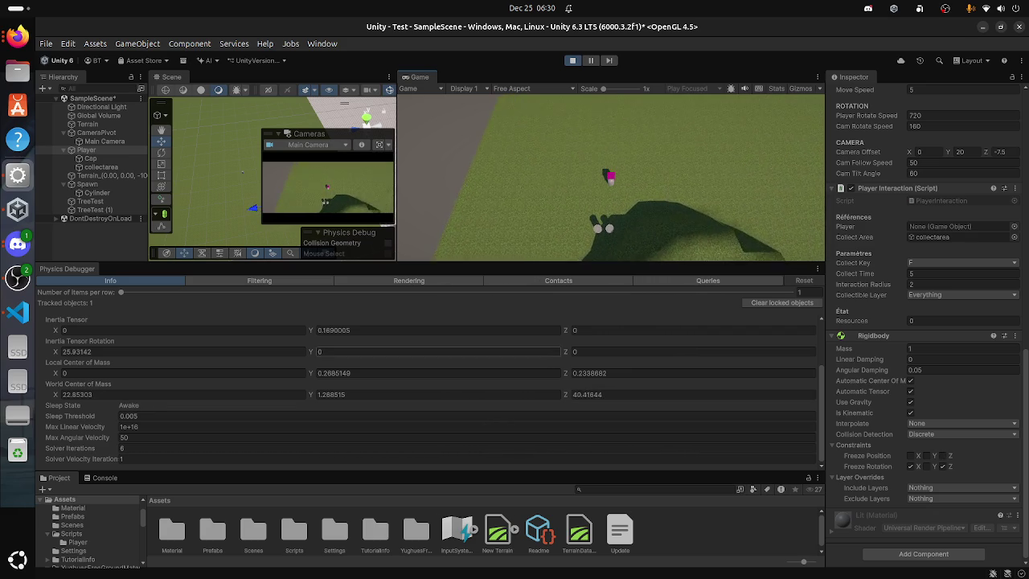
Step: Disable Automatic Tensor and set the Inertia Tensor Y value to 0
left_click_drag(341, 329, 350, 329)
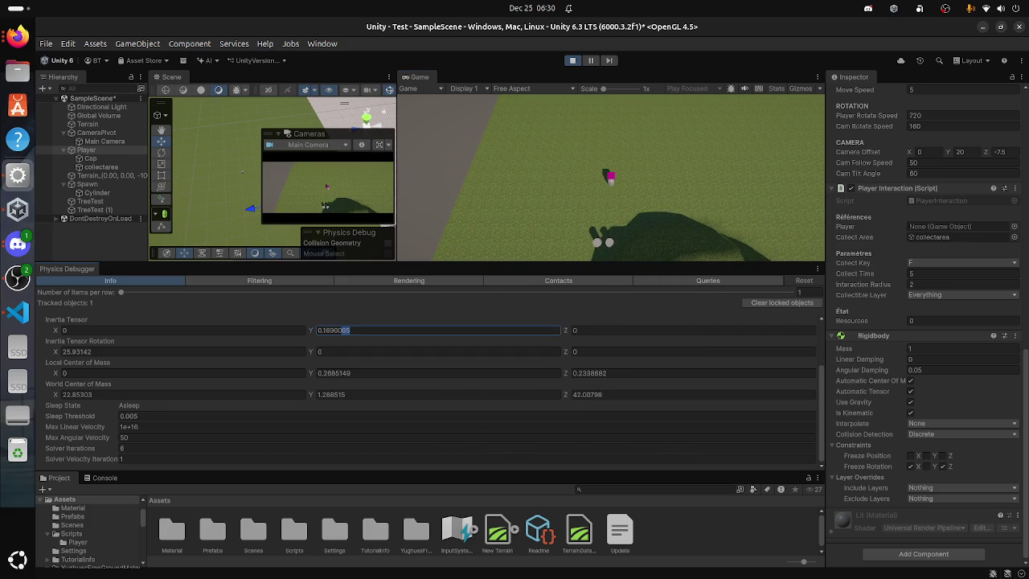
left_click(345, 329)
left_click(910, 391)
left_click(960, 402)
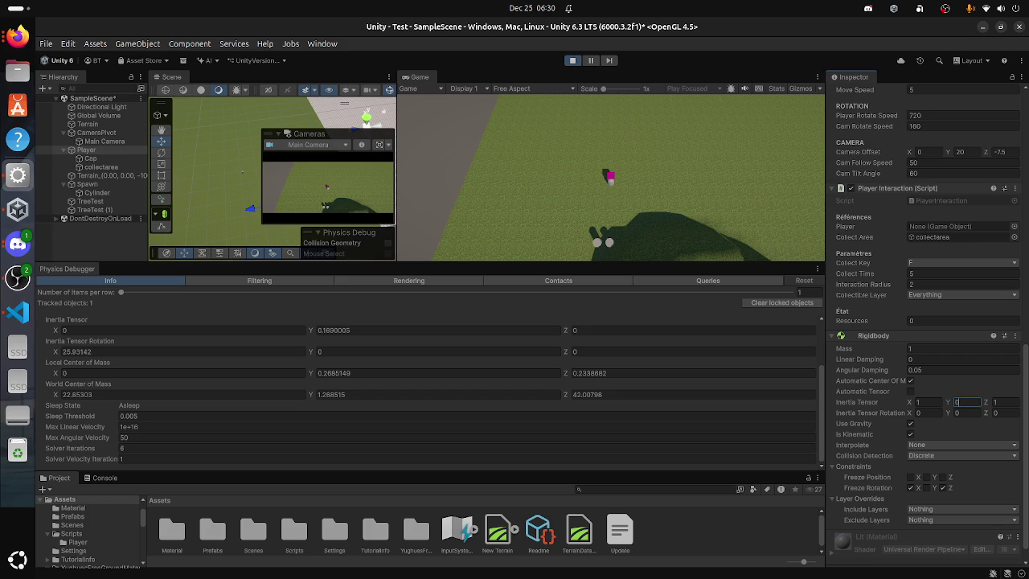
key("Return")
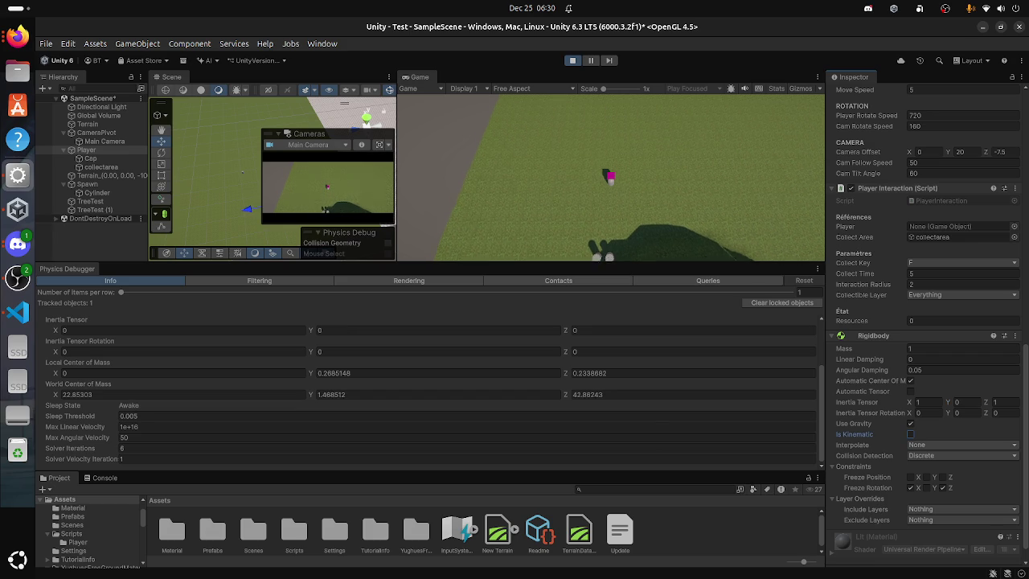
Step: Untick Is Kinematic, re-enable Automatic Tensor, and stop Play mode
left_click(910, 434)
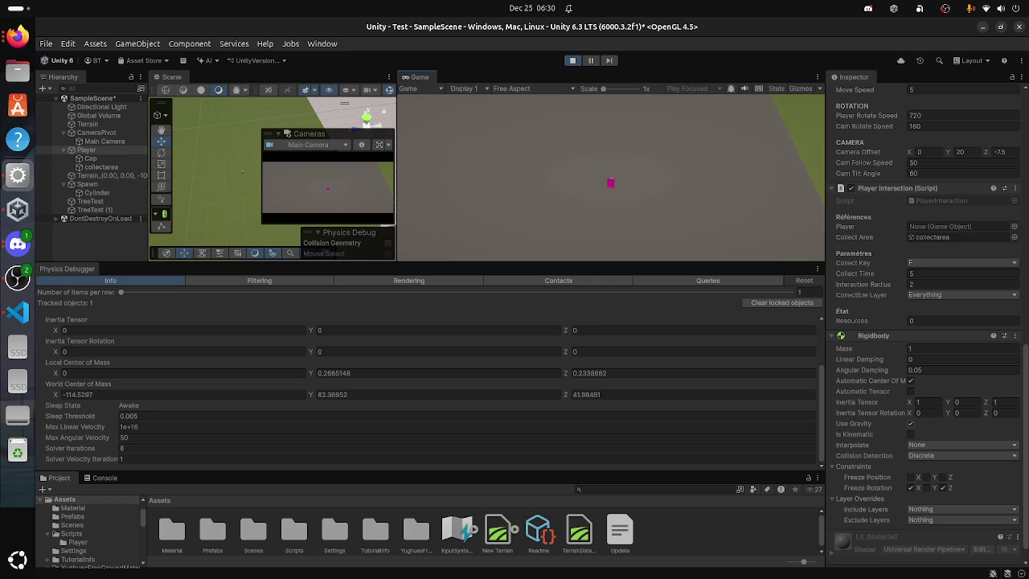
left_click(910, 390)
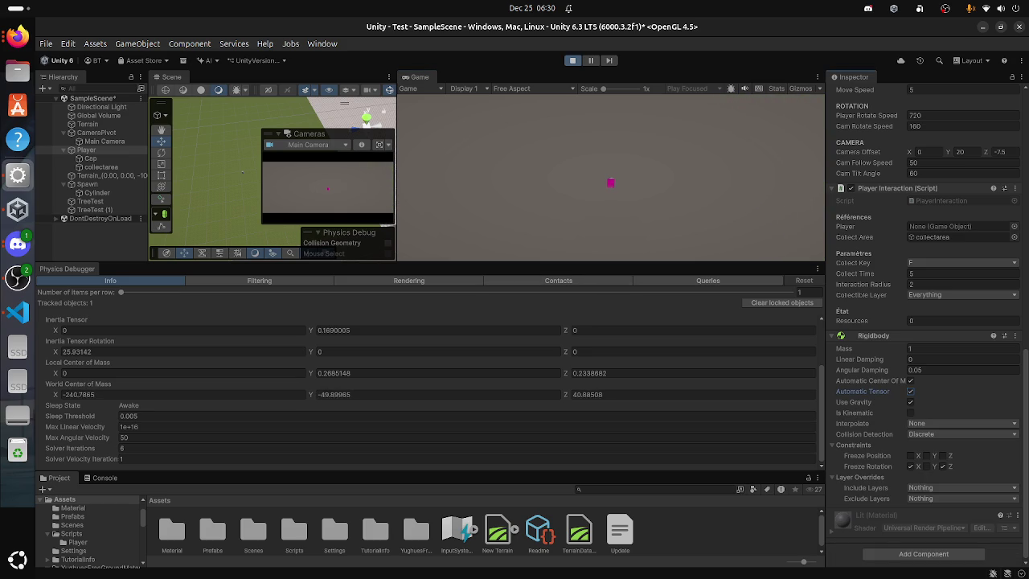
key("ctrl+p")
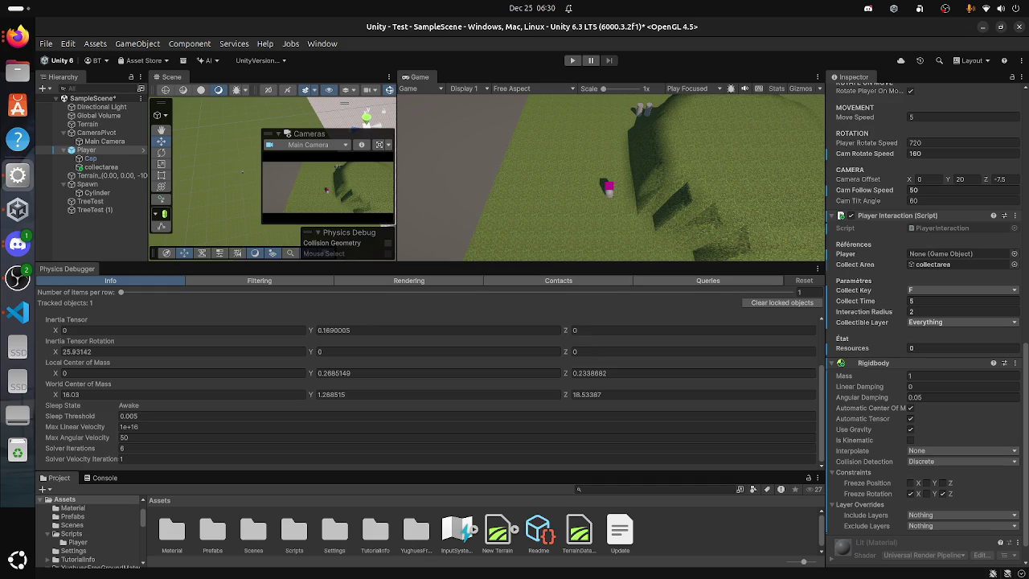
Step: Unfreeze the Rigidbody's X and Z rotation and test it with a short Play run
left_click(910, 492)
left_click(942, 493)
key("ctrl+p")
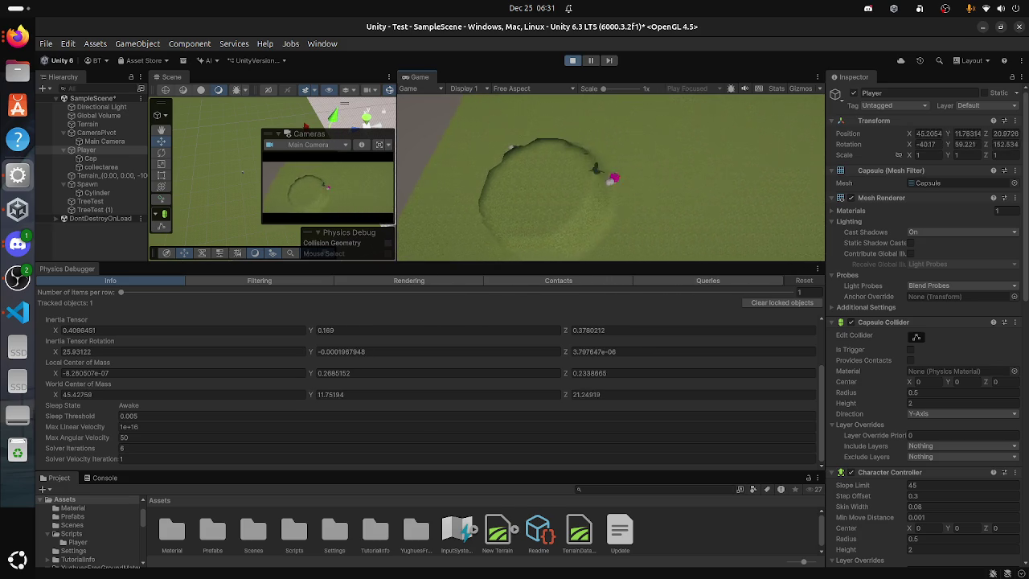
key("ctrl+p")
left_click(90, 158)
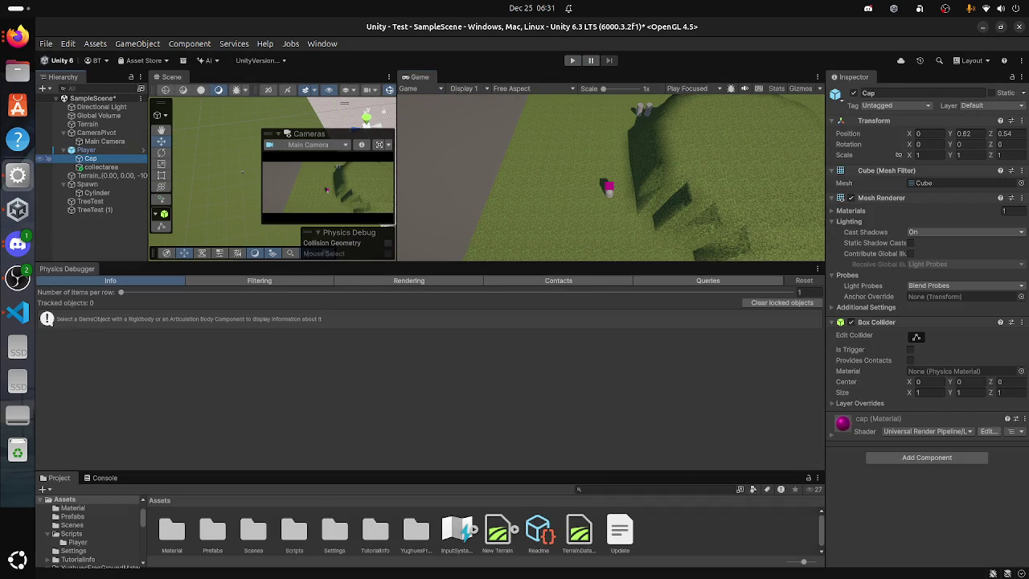
Step: Deactivate the Cap child, run and stop the game to check, then reselect Player
left_click(854, 93)
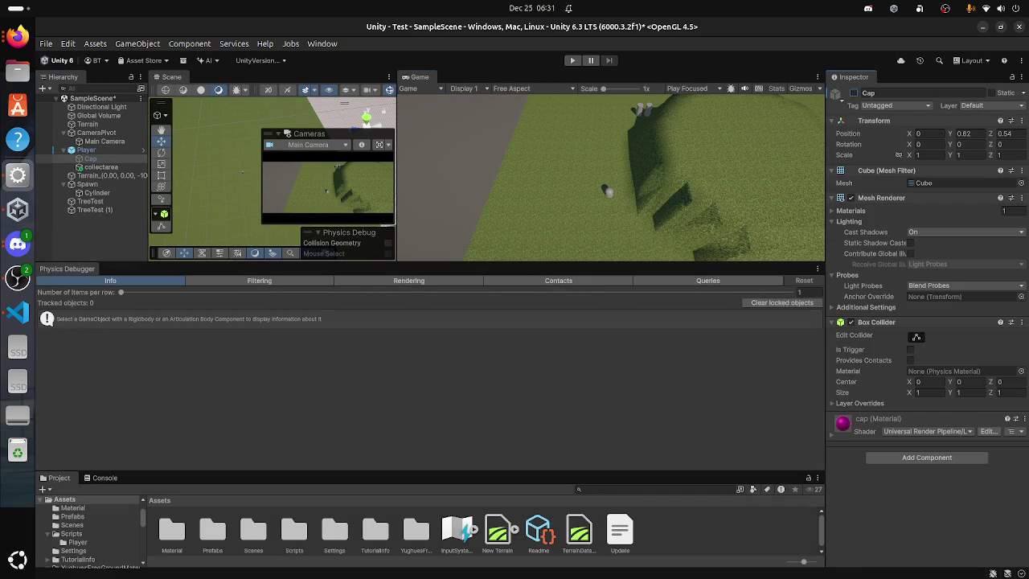
left_click(573, 61)
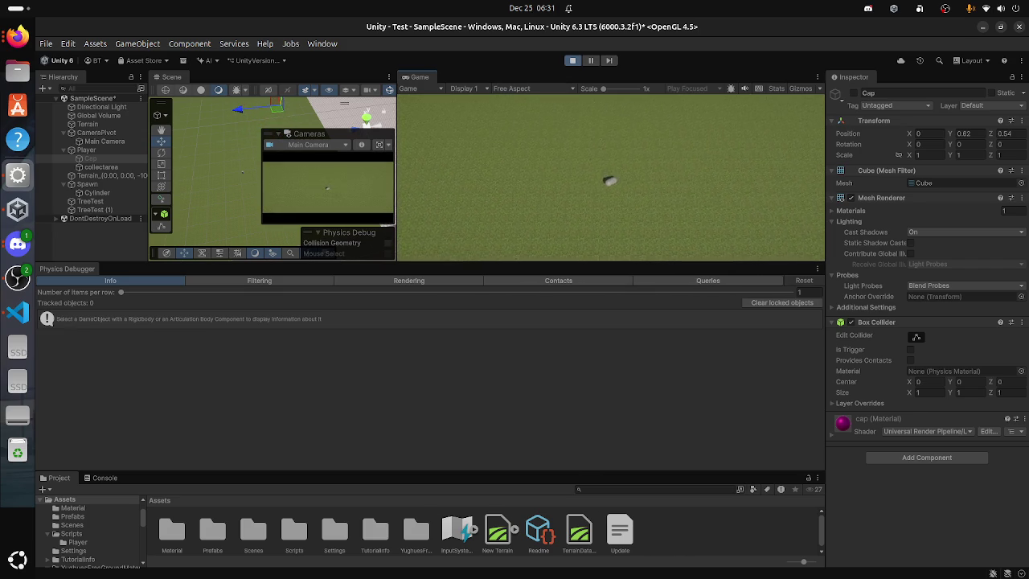
left_click(573, 60)
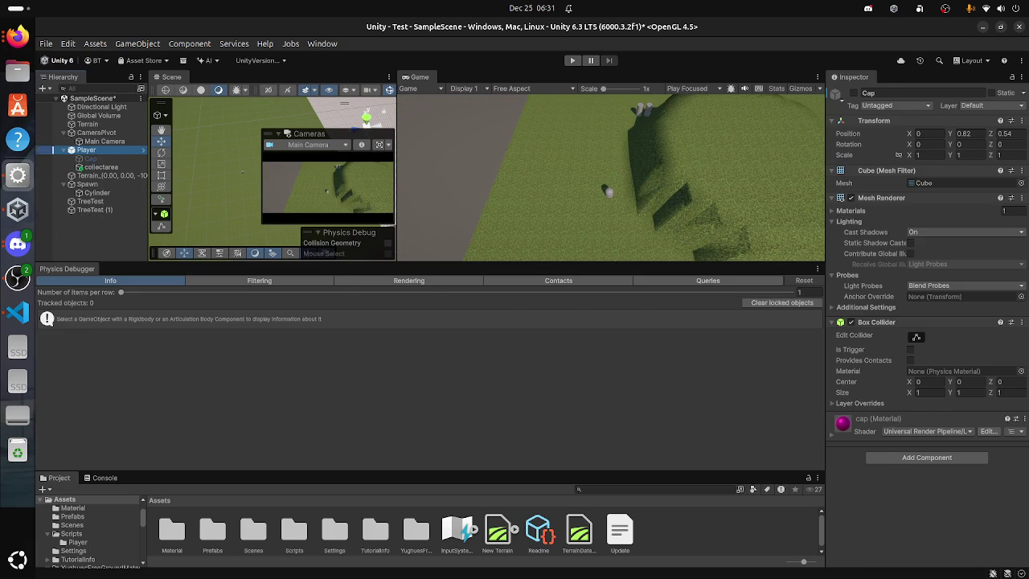
left_click(86, 149)
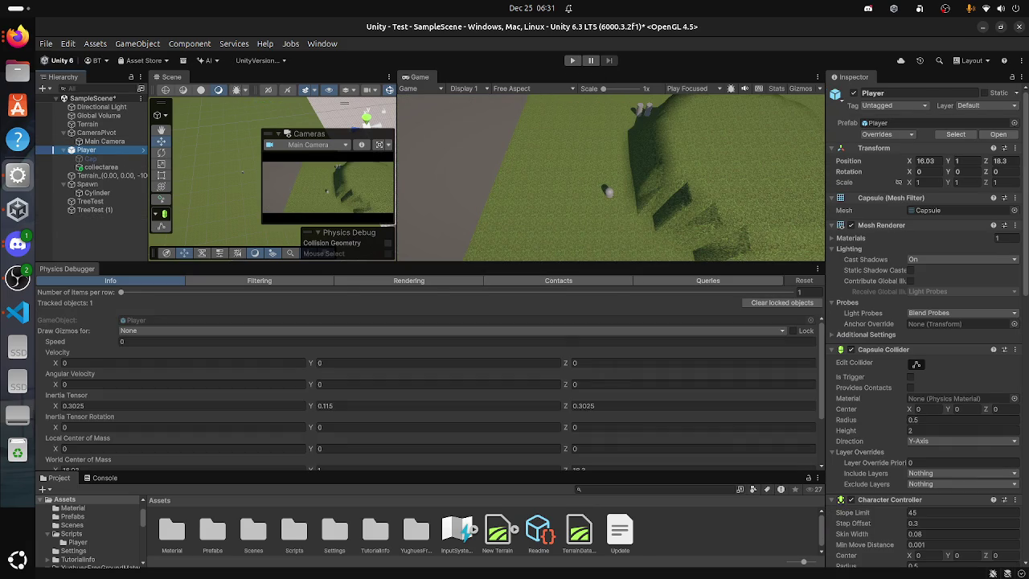
left_click(100, 166)
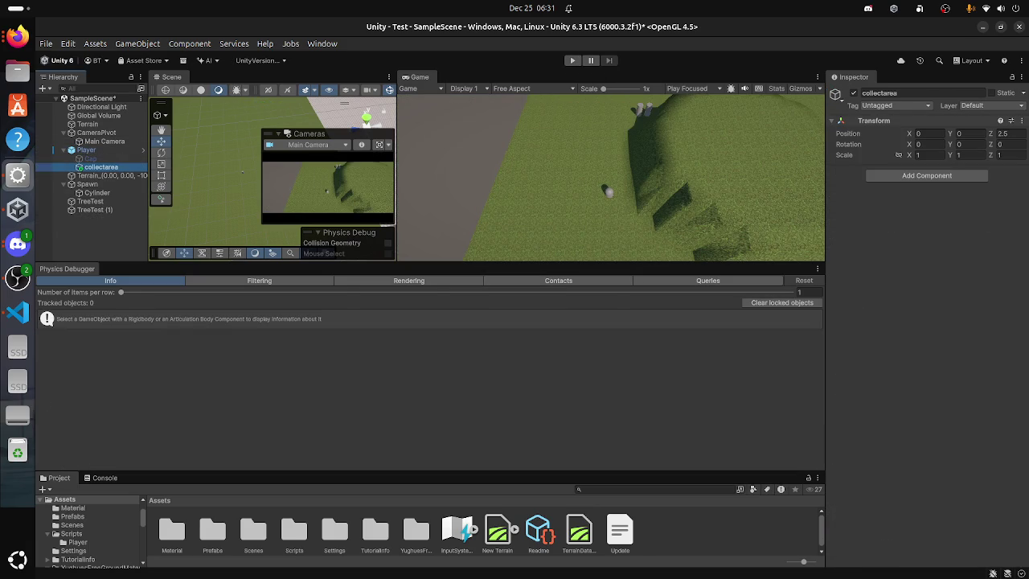
left_click(86, 149)
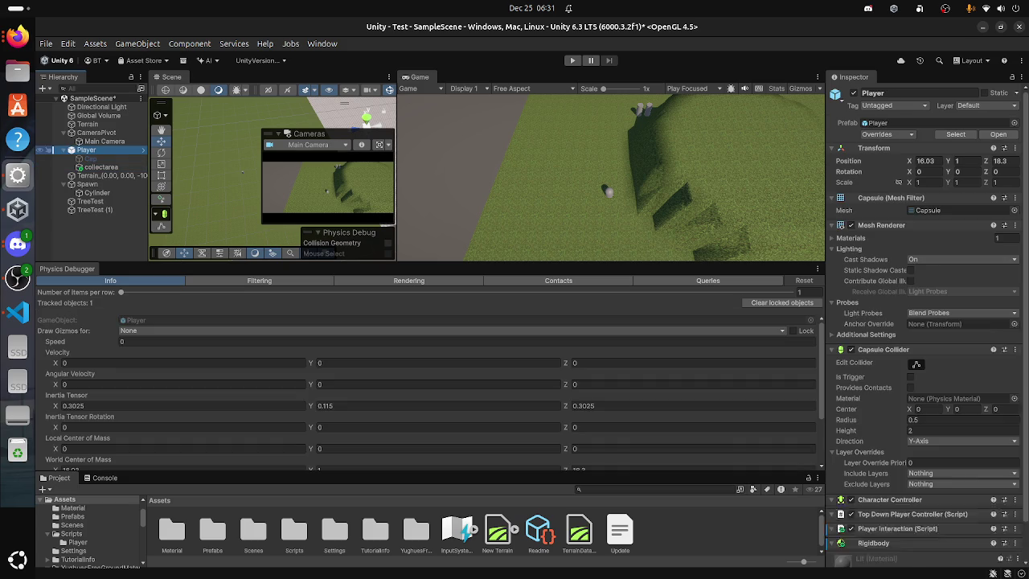
scroll(925, 322, "down", 5)
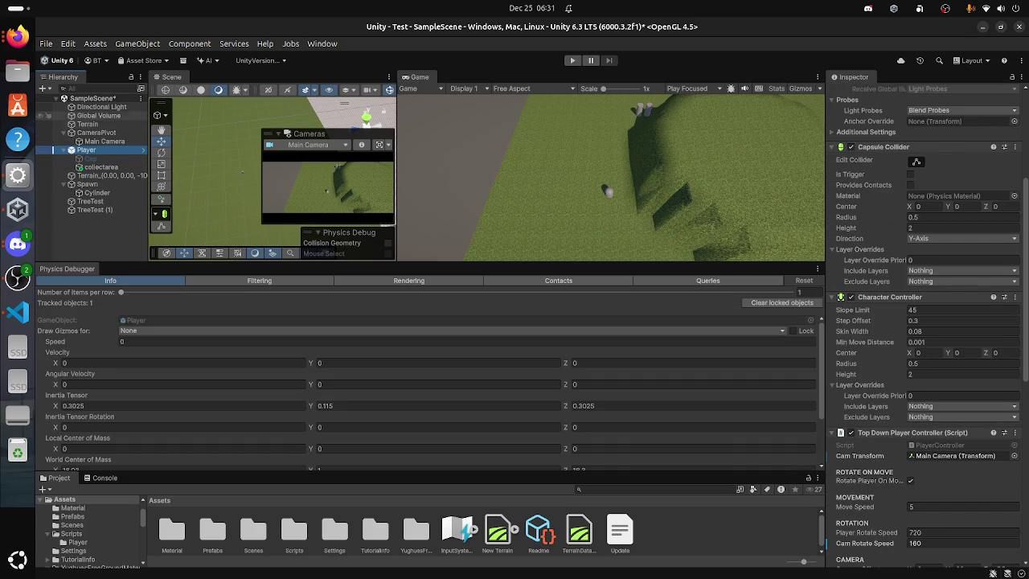
left_click(88, 125)
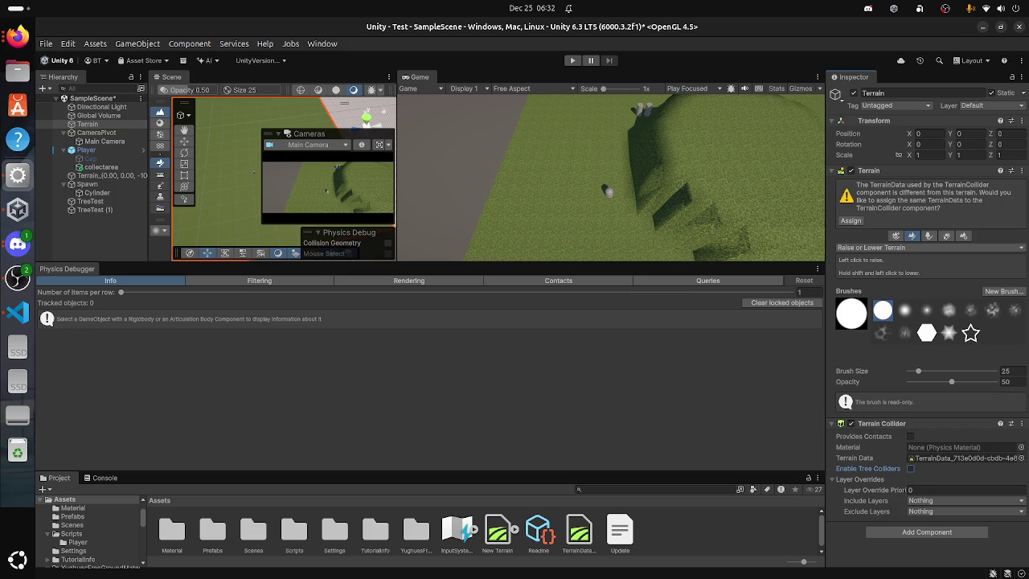
left_click(895, 236)
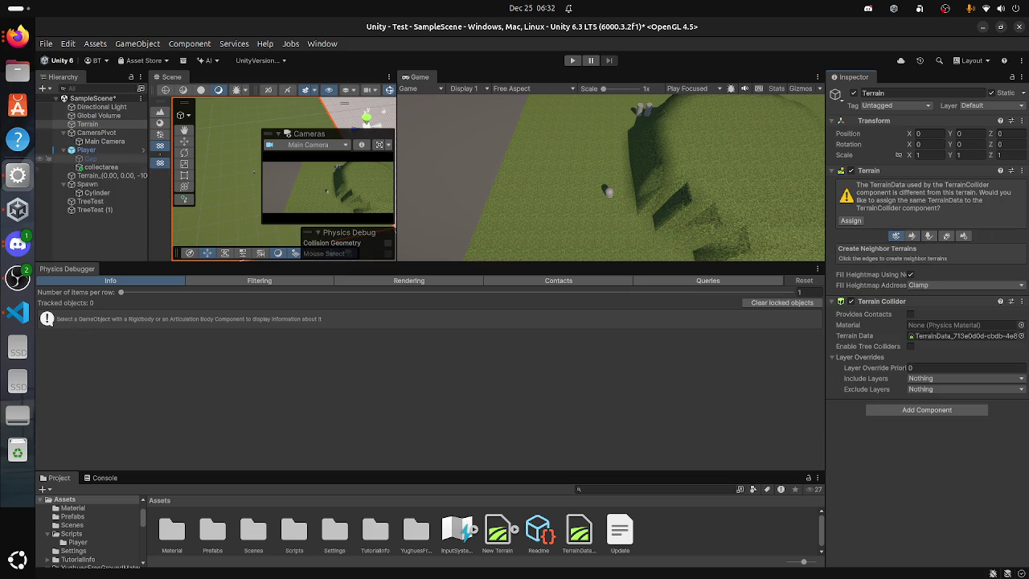
left_click(86, 150)
scroll(924, 321, "down", 3)
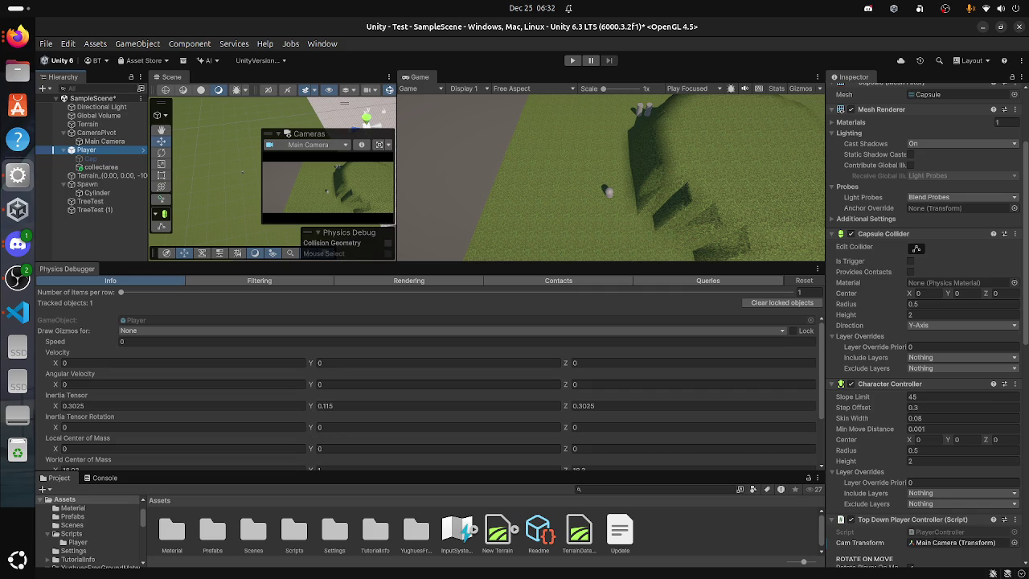
left_click(17, 36)
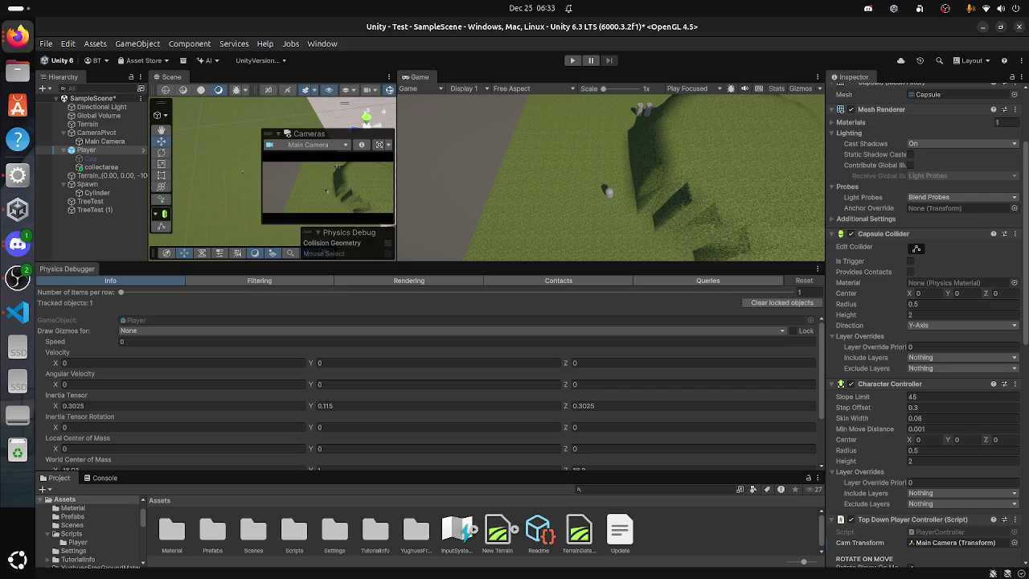
scroll(434, 394, "down", 2)
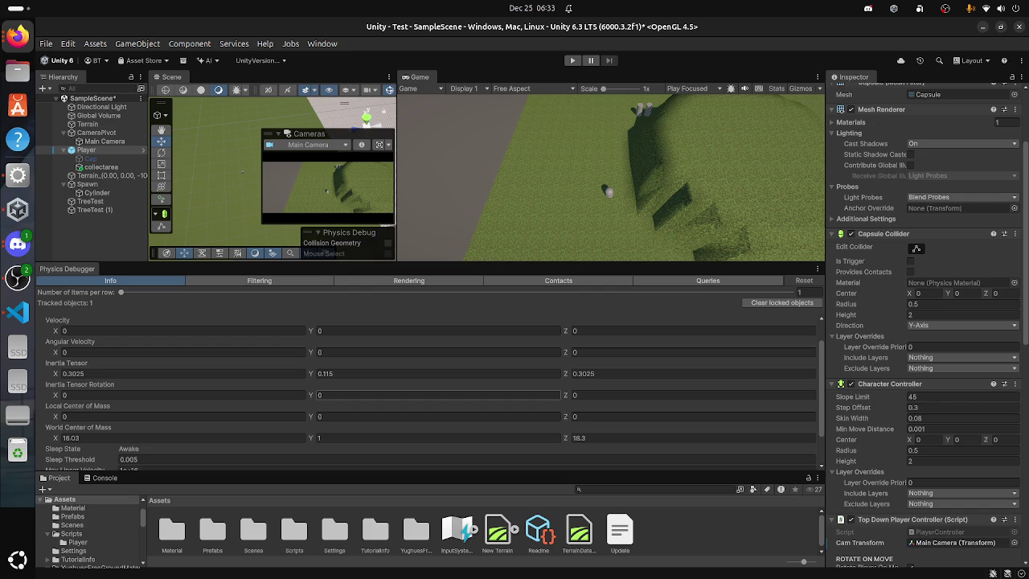
scroll(434, 395, "down", 3)
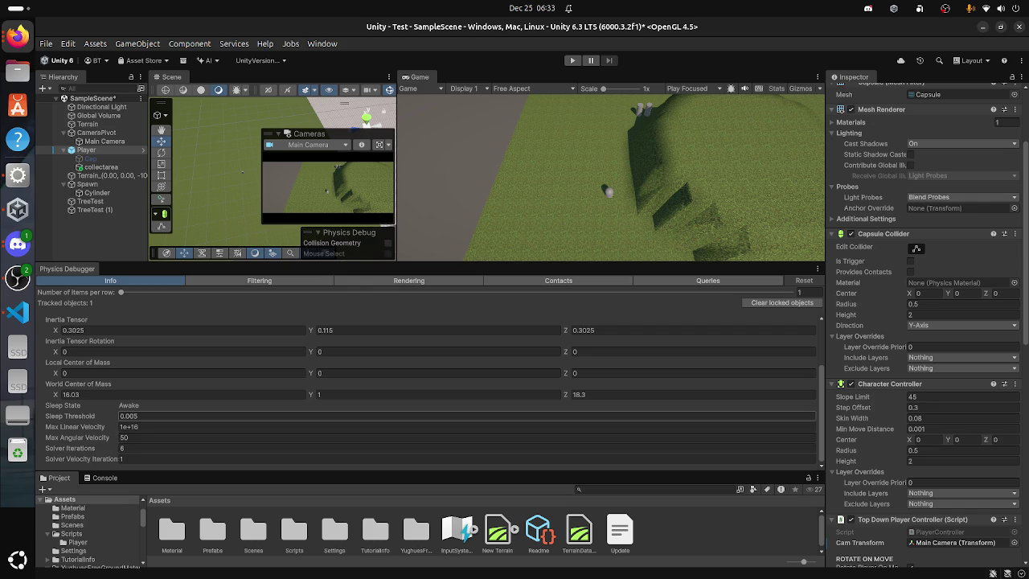
Step: Freeze the Player's Rigidbody rotation on X and Z, leaving Y free to rotate
scroll(924, 362, "down", 3)
scroll(924, 322, "down", 10)
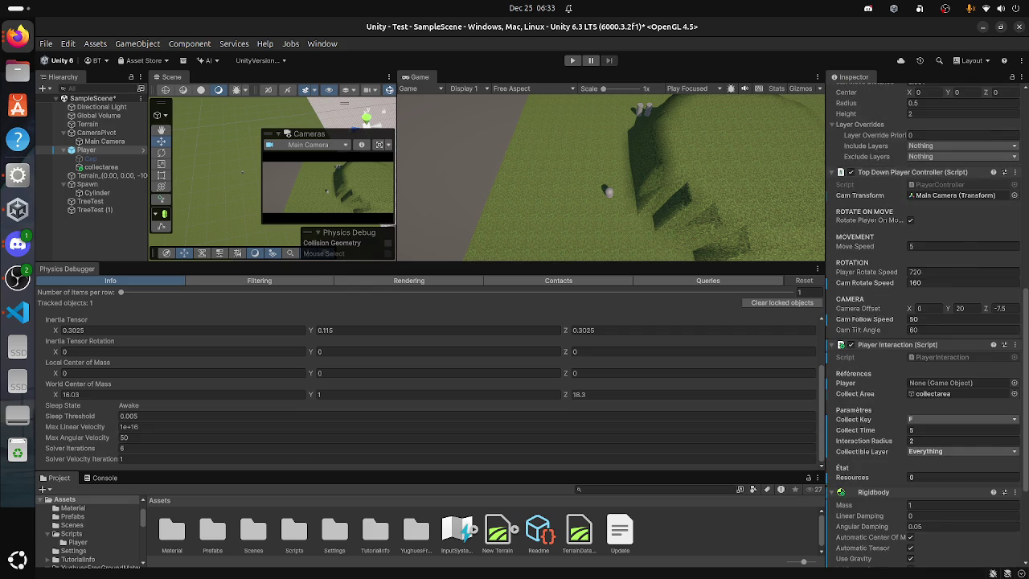
left_click(926, 477)
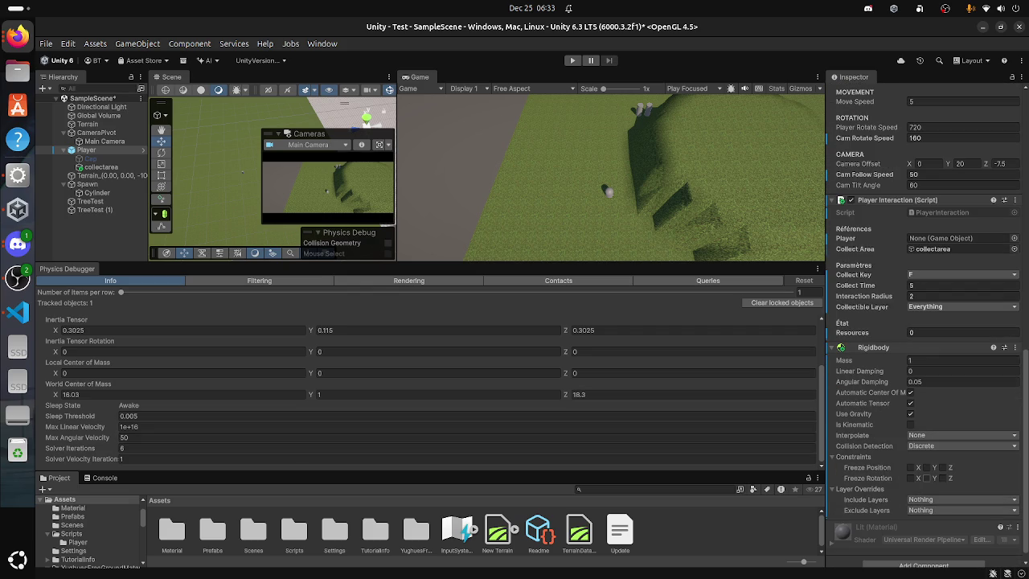
left_click(942, 477)
left_click(911, 478)
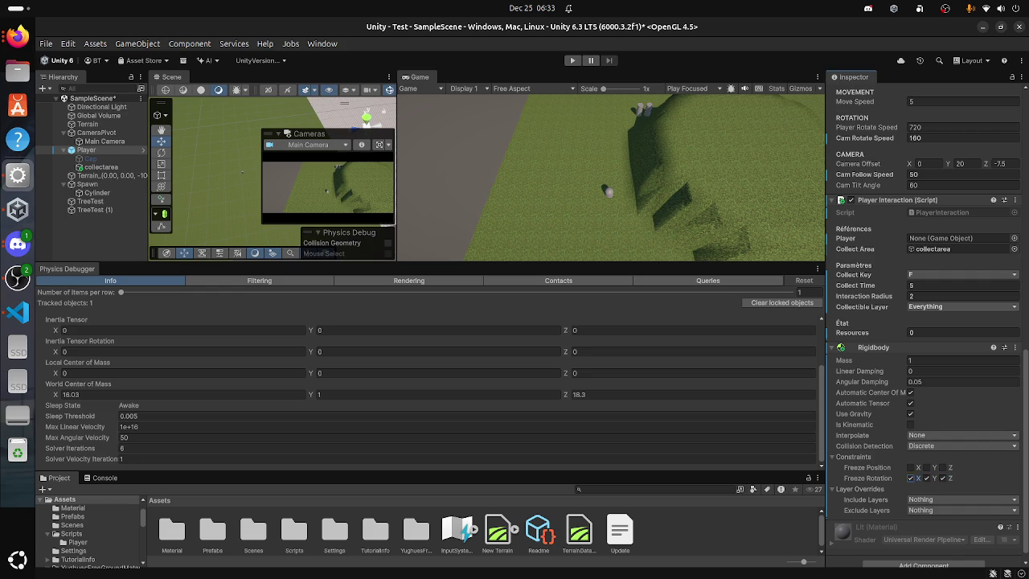
left_click(926, 478)
Step: Run a short Play test of the Player's physics, then stop it
left_click(572, 60)
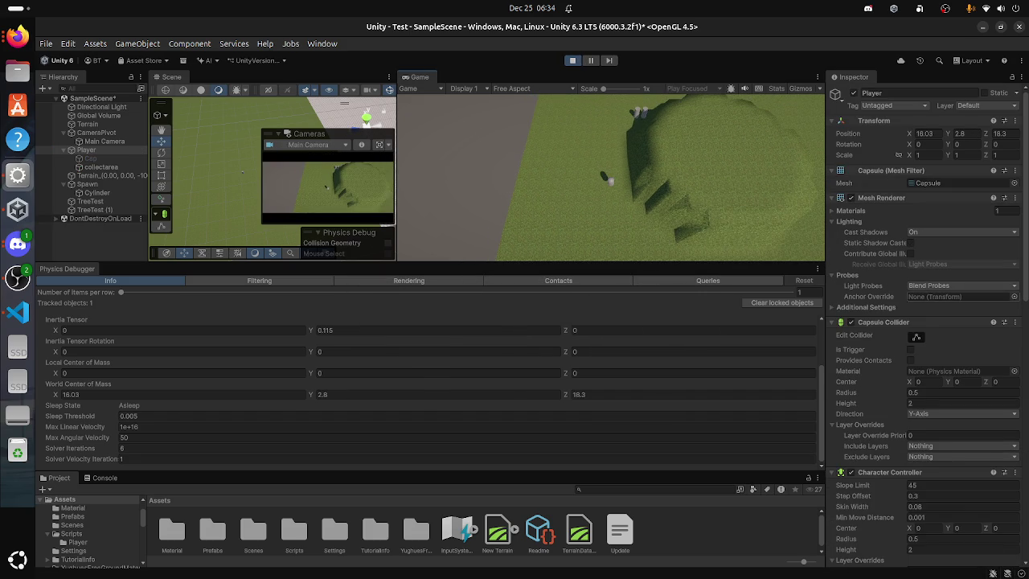
scroll(945, 306, "down", 7)
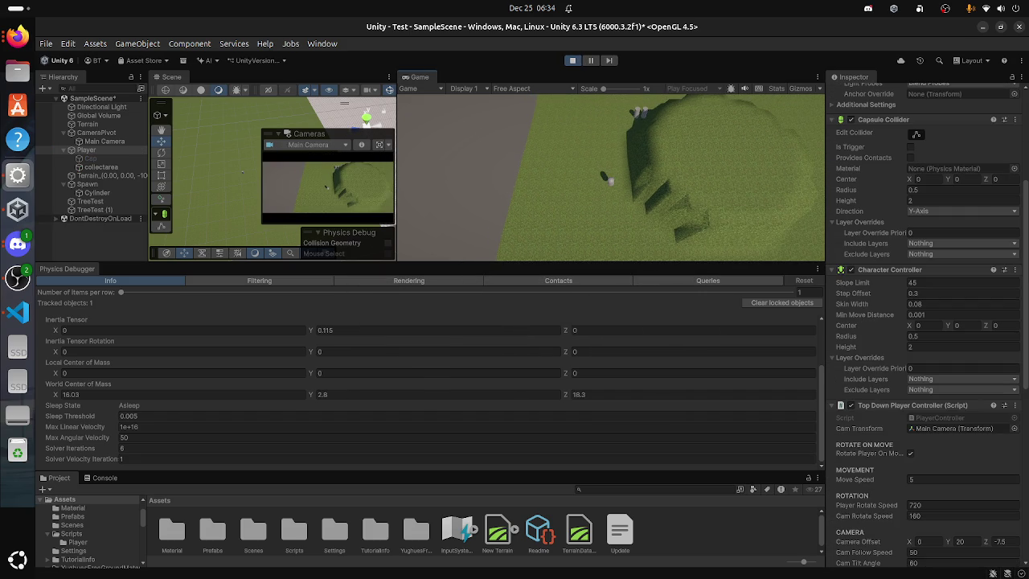
left_click(572, 60)
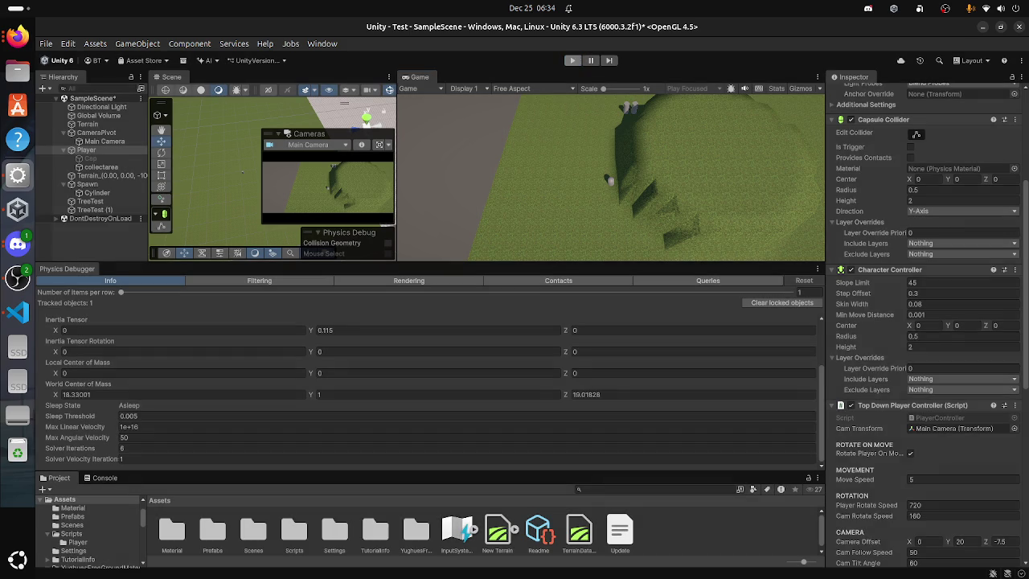
Step: Deactivate the CameraPivot object and clear the selection
left_click(97, 132)
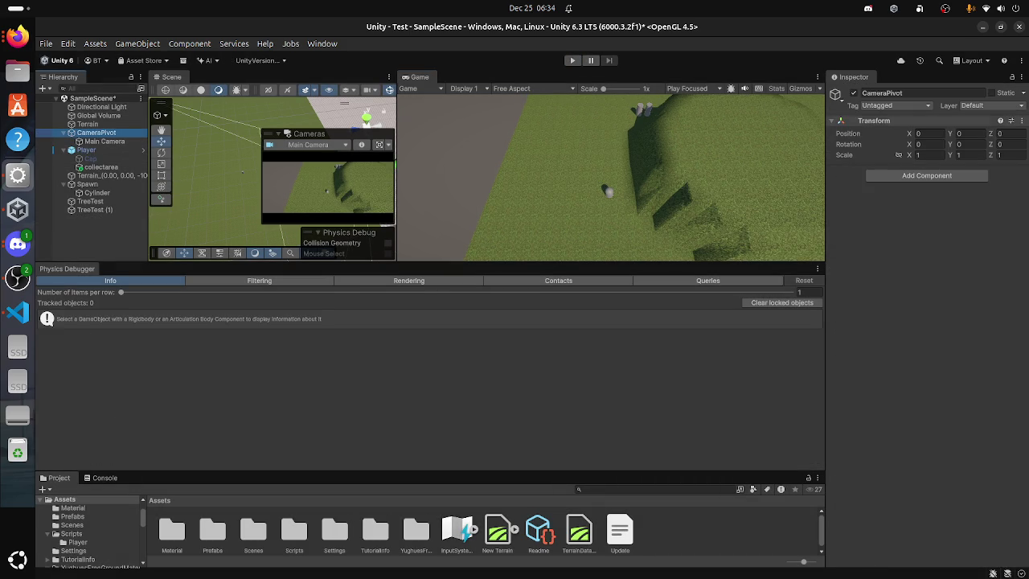
left_click(854, 93)
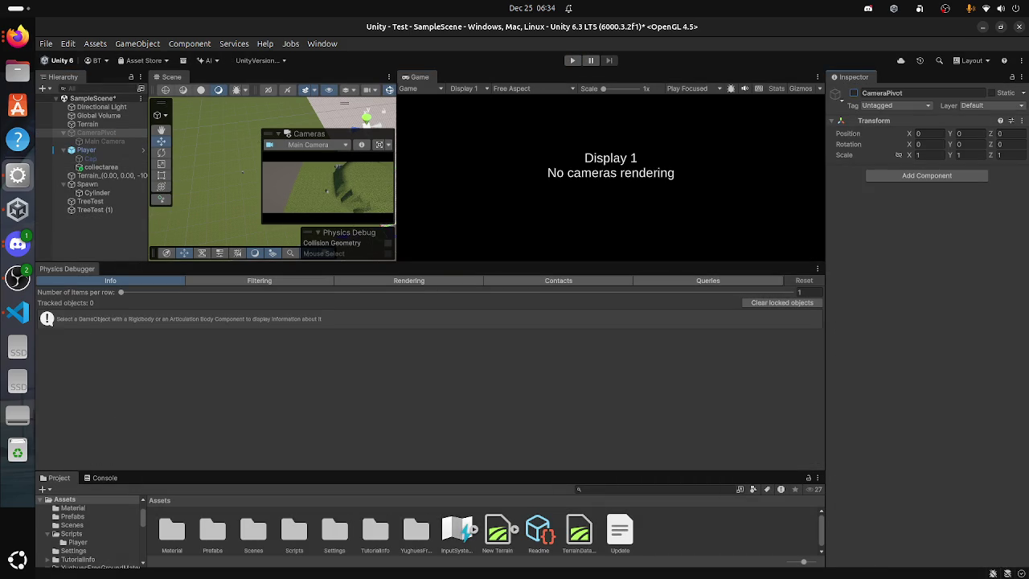
left_click(854, 93)
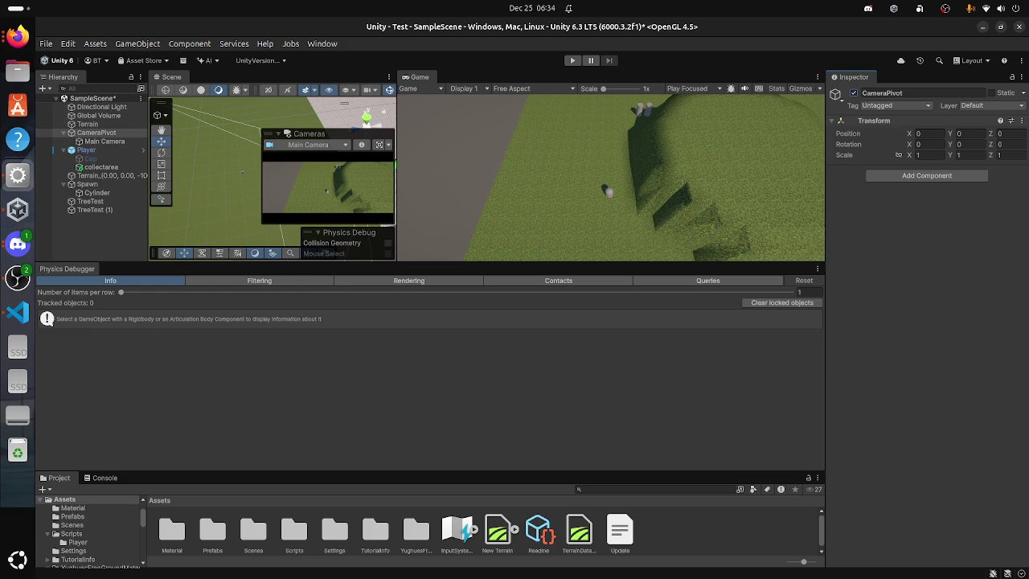
left_click(854, 92)
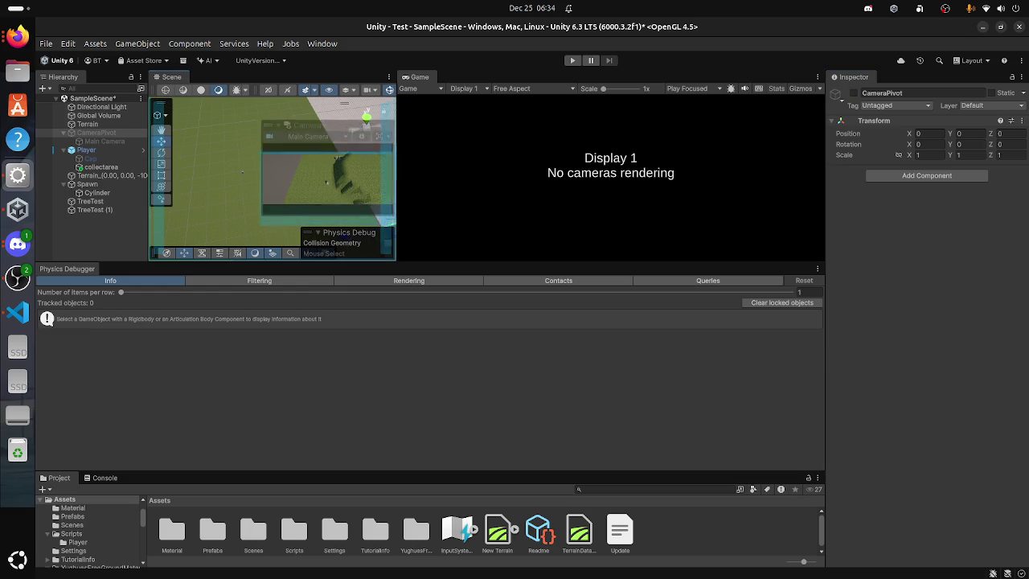
left_click(287, 89)
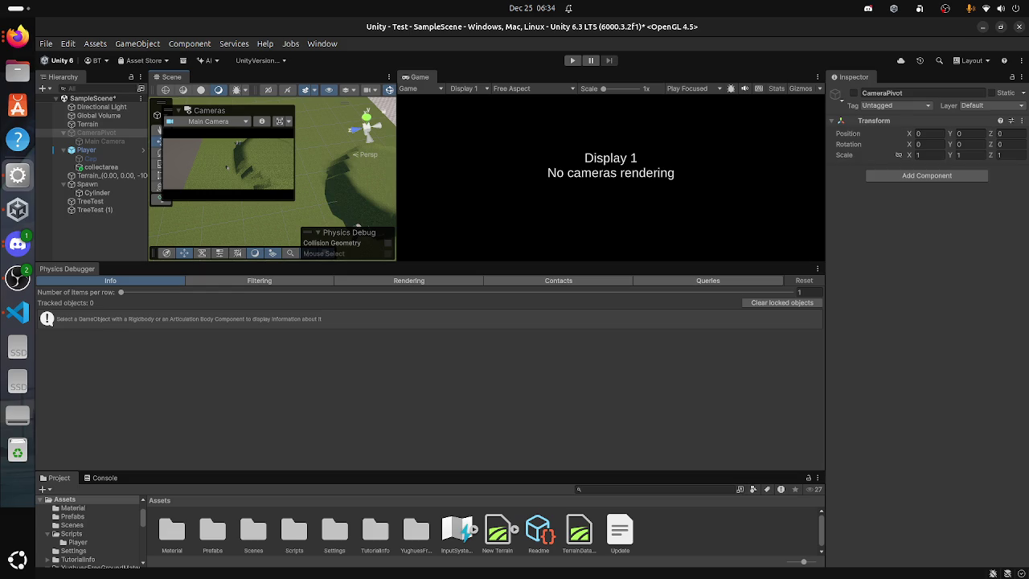
key("shift+d")
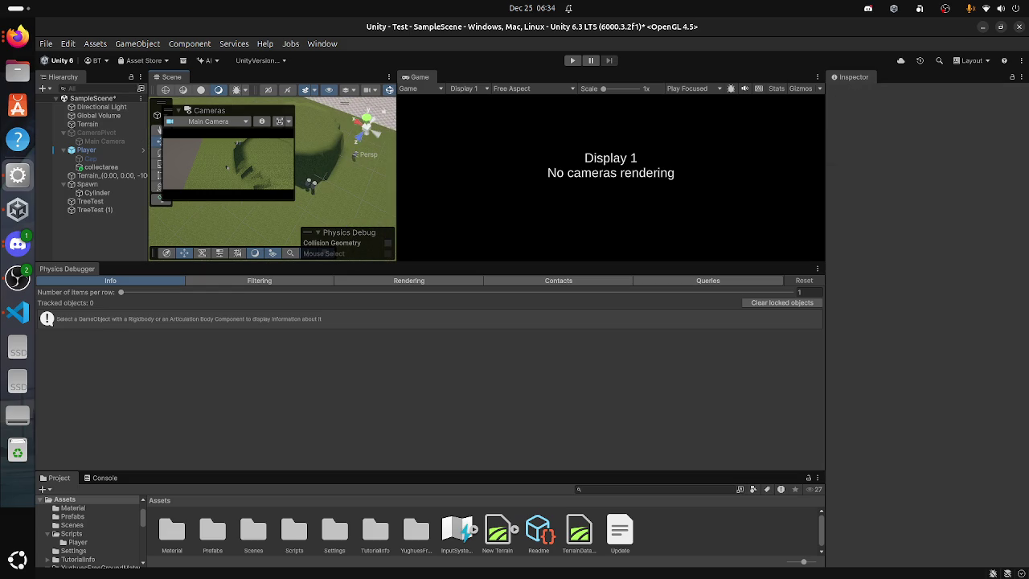
Step: Enter Play mode with Ctrl+P, move the Cameras overlay aside and switch to a top-down Scene view
key("ctrl+p")
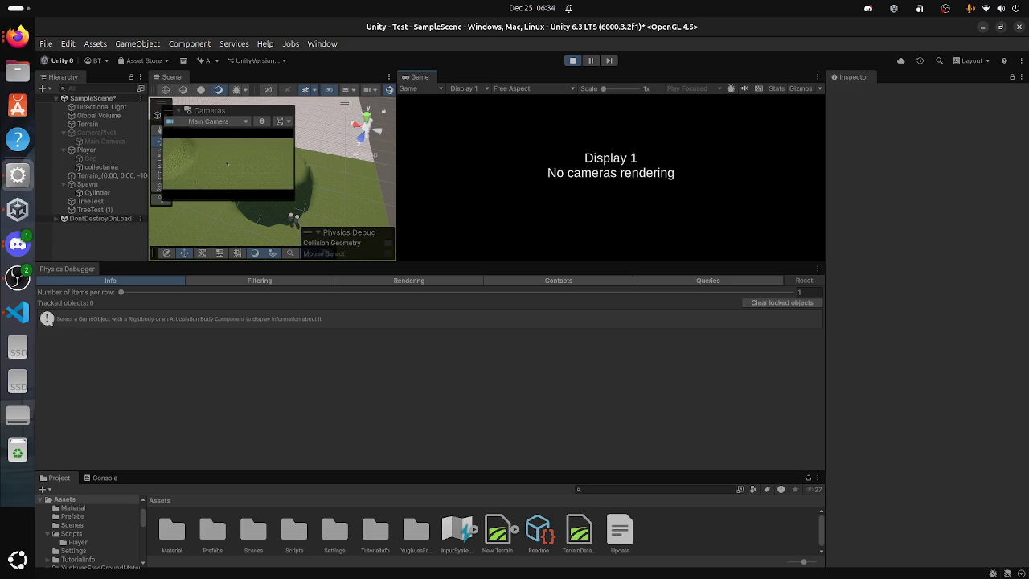
mouse_move(168, 110)
left_mouse_down()
mouse_move(248, 107)
mouse_move(215, 127)
left_mouse_up()
left_click(367, 118)
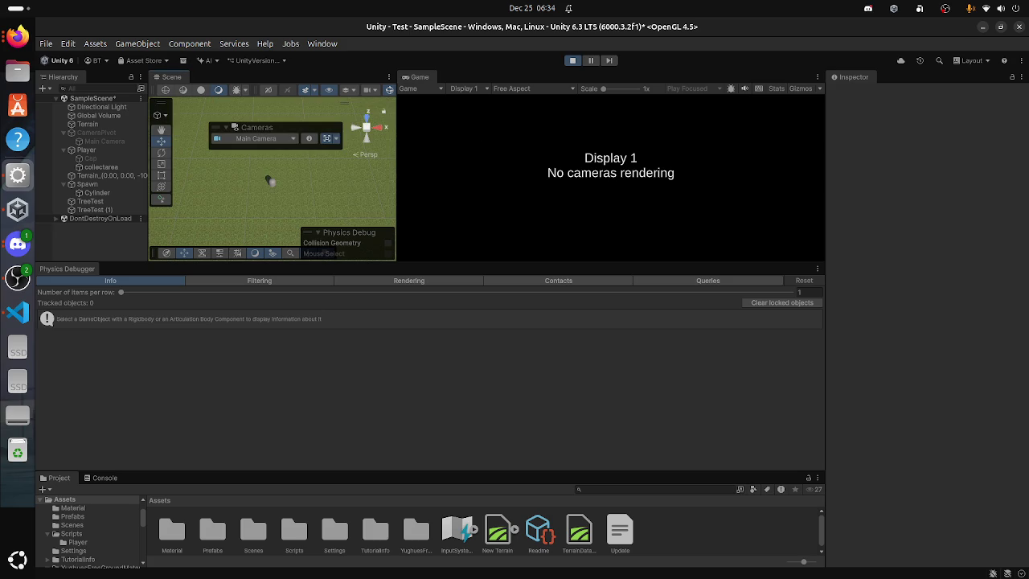
left_click_drag(213, 127, 249, 105)
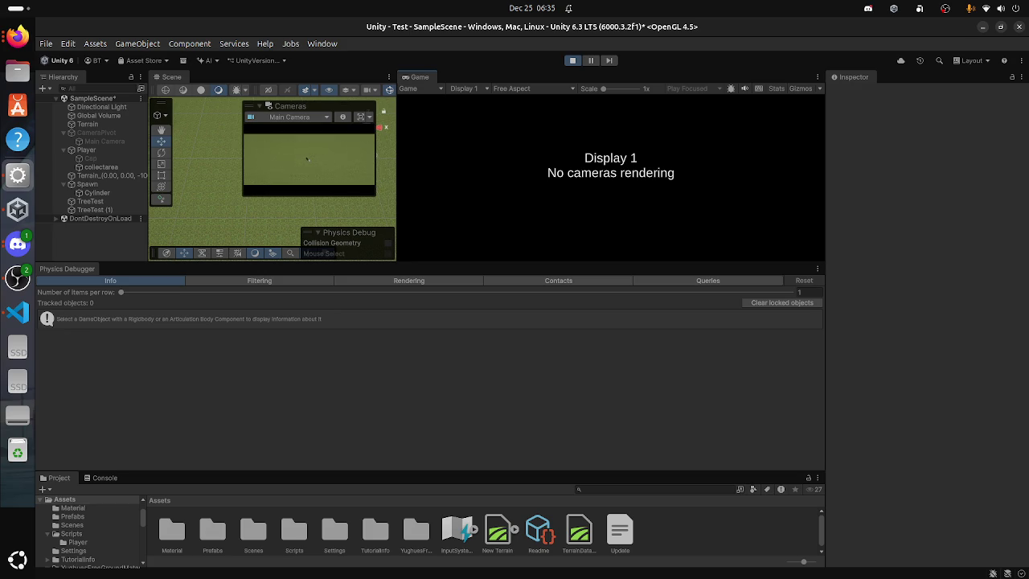
Step: Stop Play mode, reactivate CameraPivot and drag the splitter to widen the Scene view
key("ctrl+p")
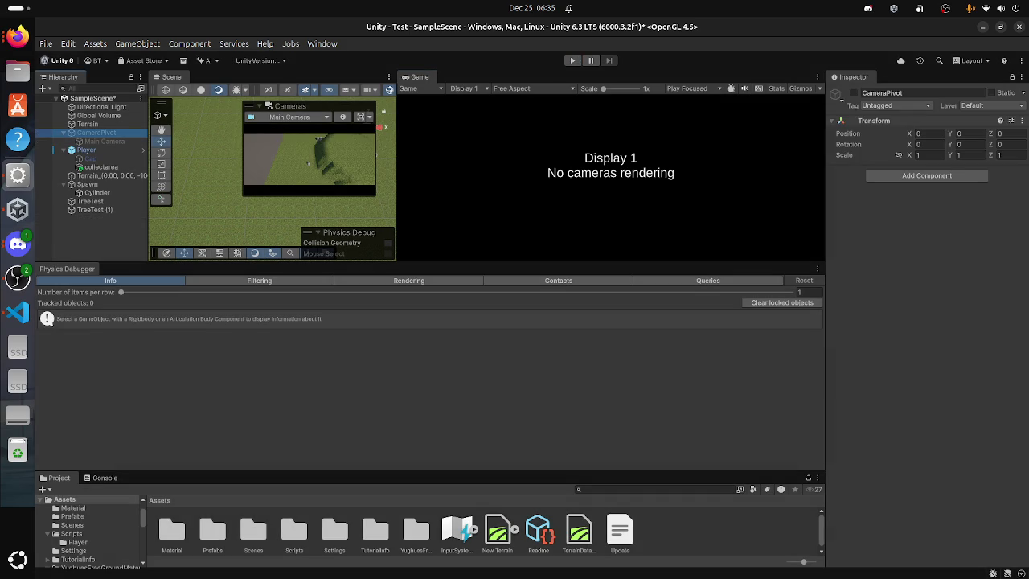
key("alt+shift+a")
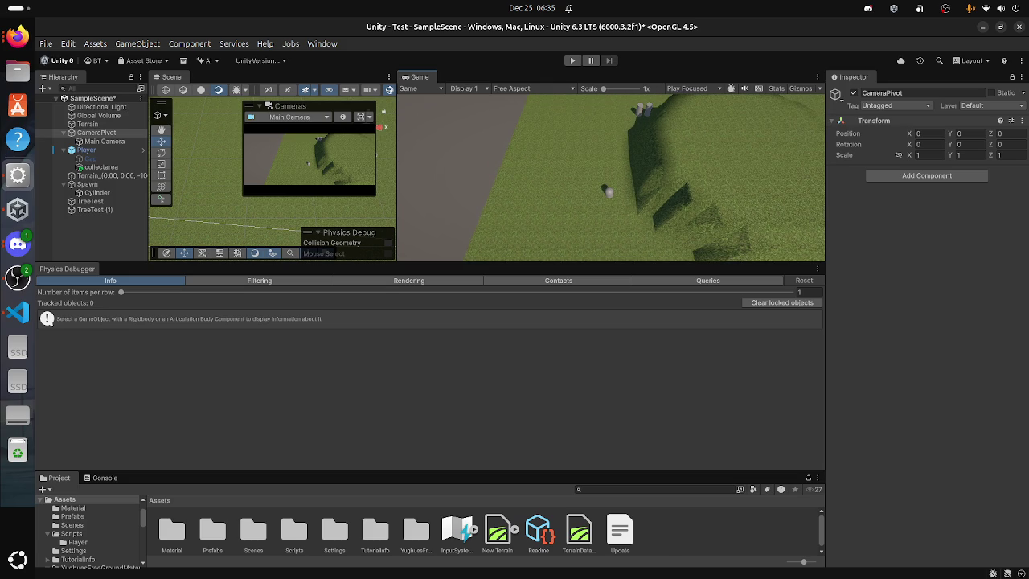
left_click_drag(397, 161, 481, 161)
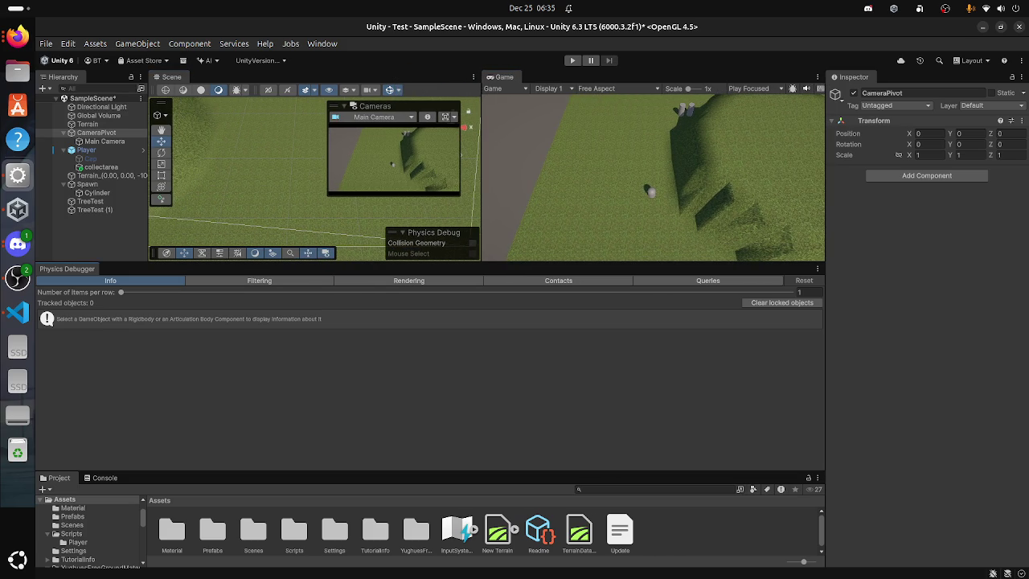
Step: Inspect the tracked Player's physics info (zero velocity, Inertia Tensor Y 0.115), alternating with CameraPivot
left_click(86, 149)
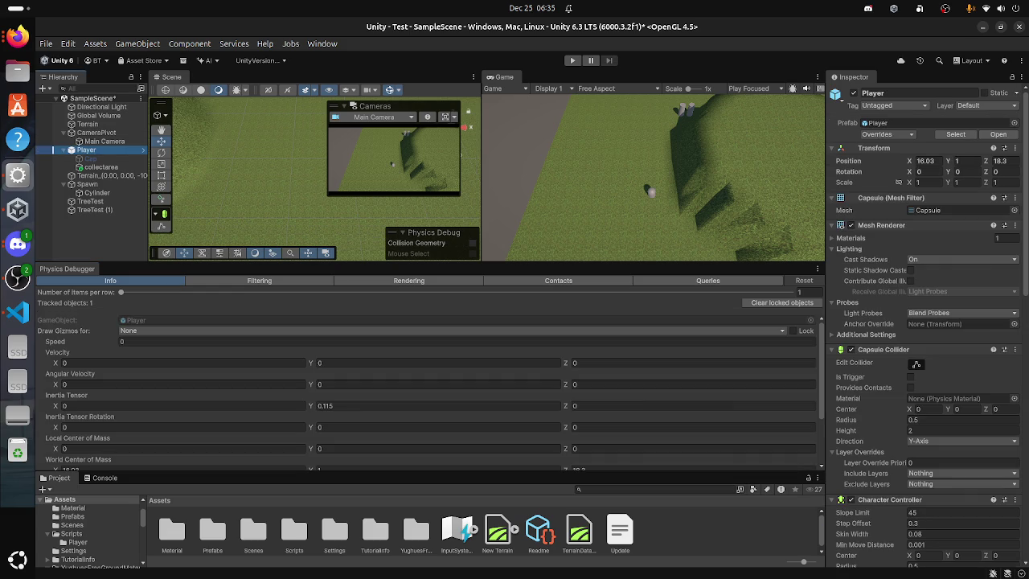
left_click(105, 141)
left_click(97, 131)
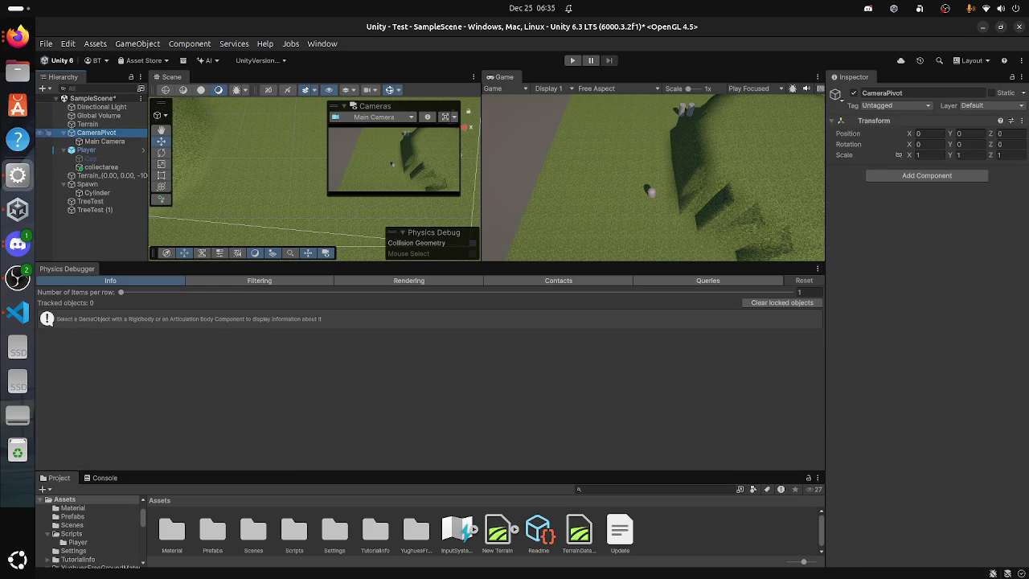
left_click(105, 141)
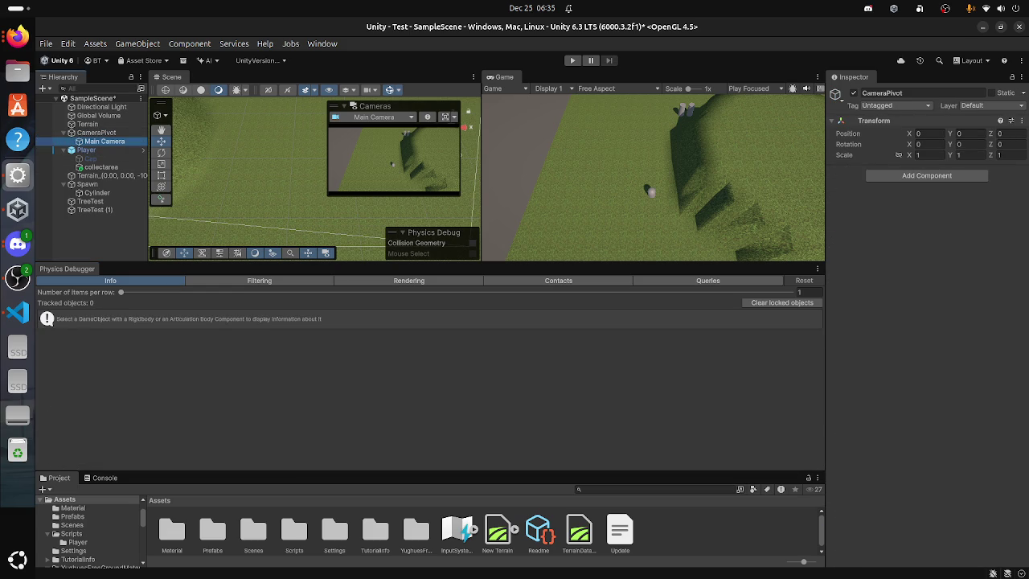
left_click(86, 150)
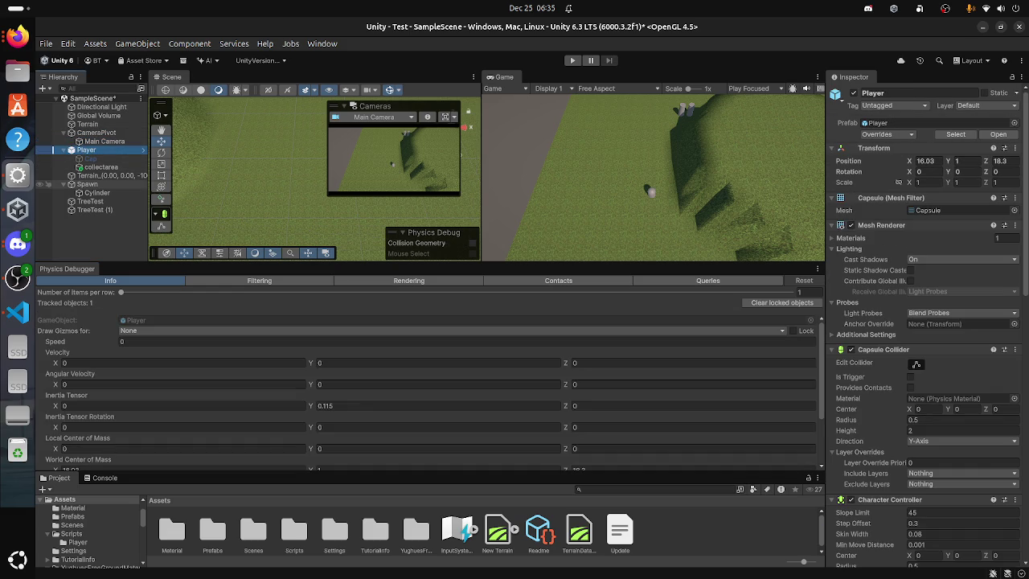
left_click(86, 184)
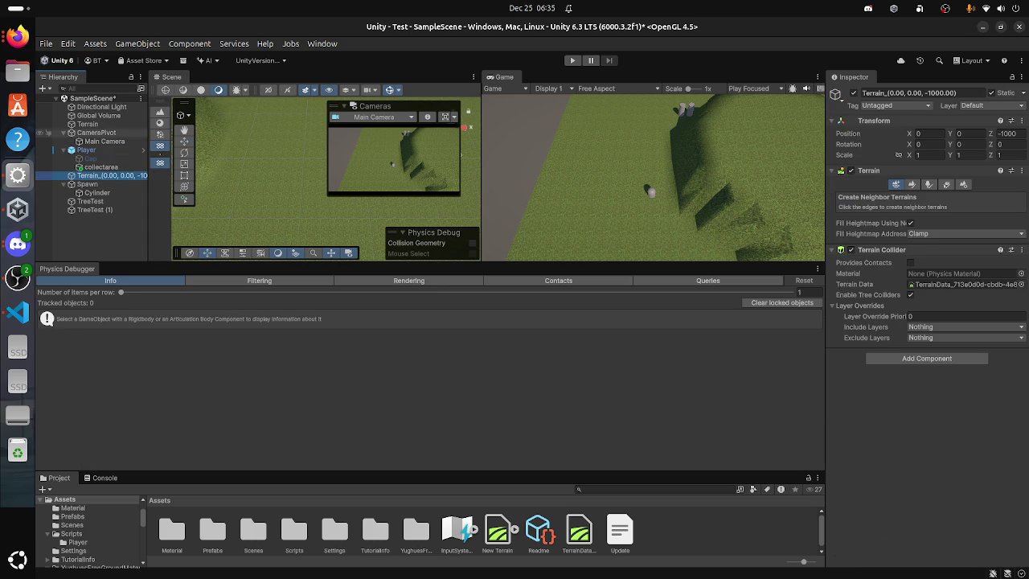
left_click(96, 132)
Step: Browse the Cap, Cylinder and Spawn objects, then zoom the Game view to 1.2x
left_click(98, 115)
left_click(87, 124)
left_click(102, 106)
left_click(90, 159)
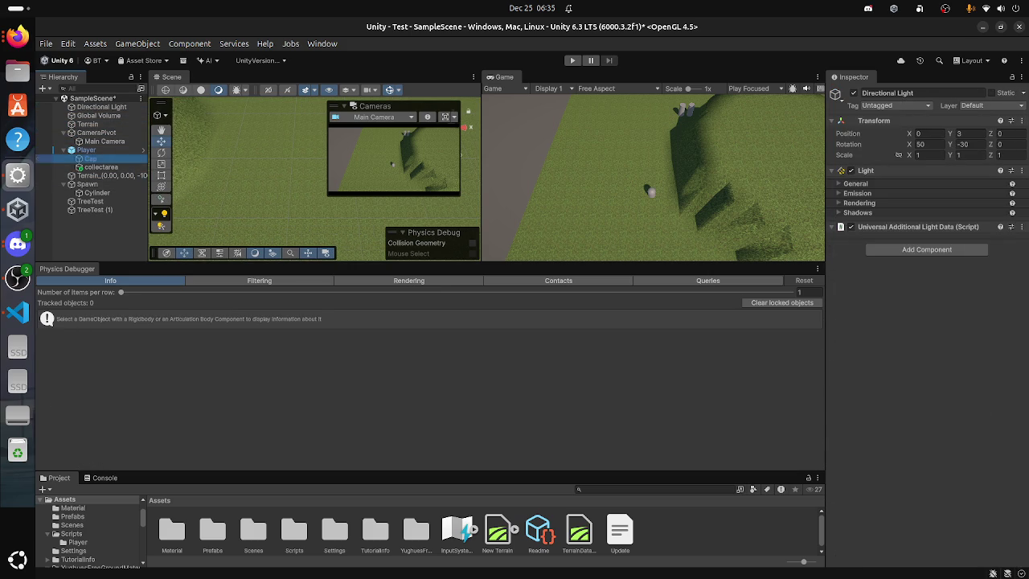
left_click(86, 184)
left_click(97, 193)
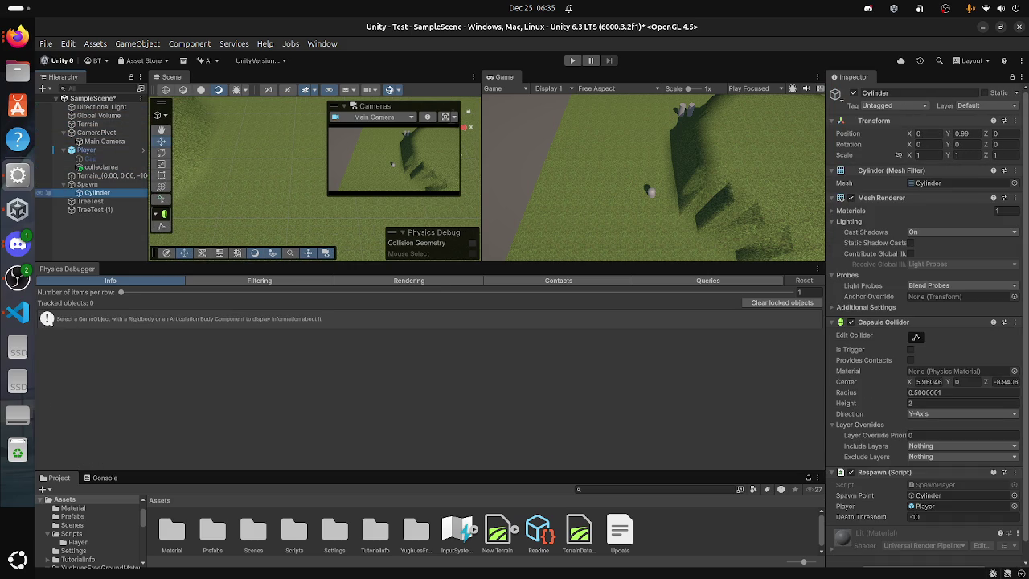
left_click(90, 201)
left_click(87, 184)
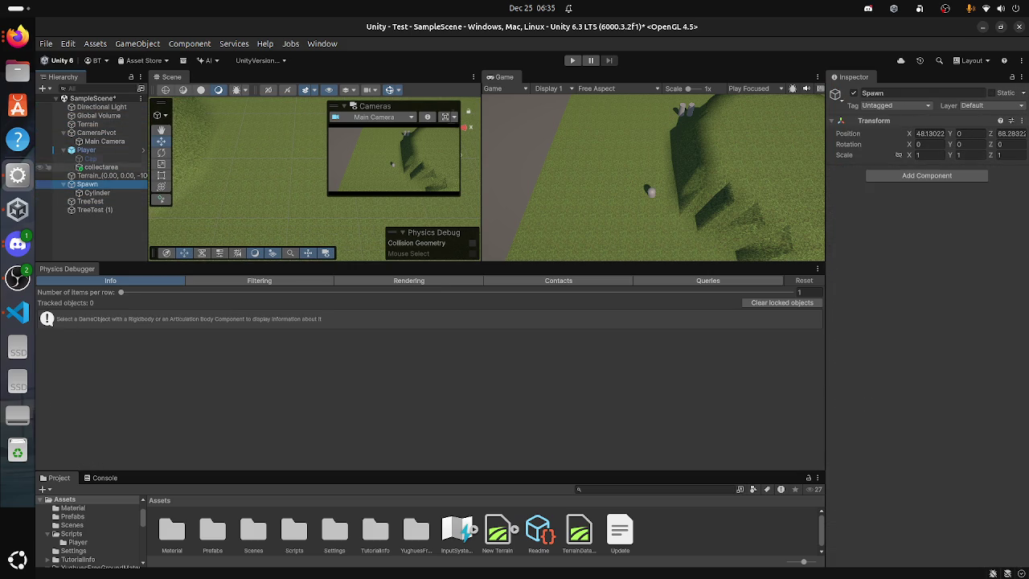
left_click(86, 149)
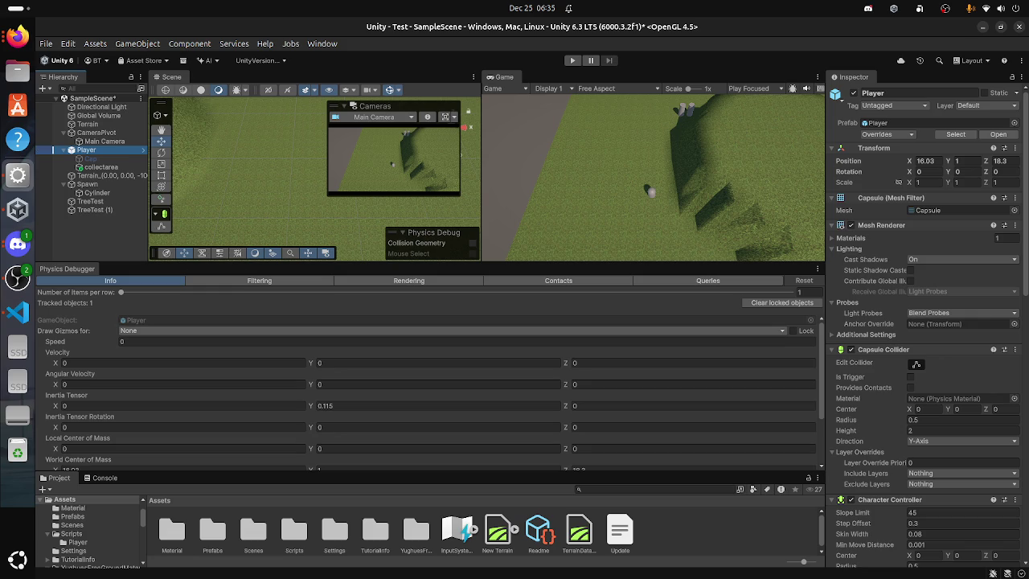
scroll(653, 177, "up", 2)
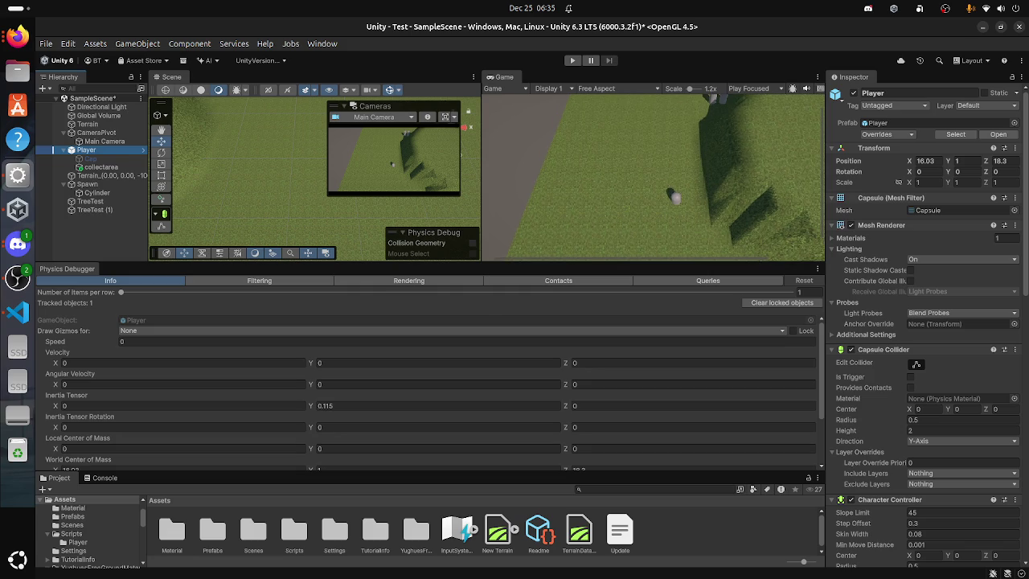
Step: Frame the Player, switch to the Move tool, and enable Show queries in the Queries tab
key("f")
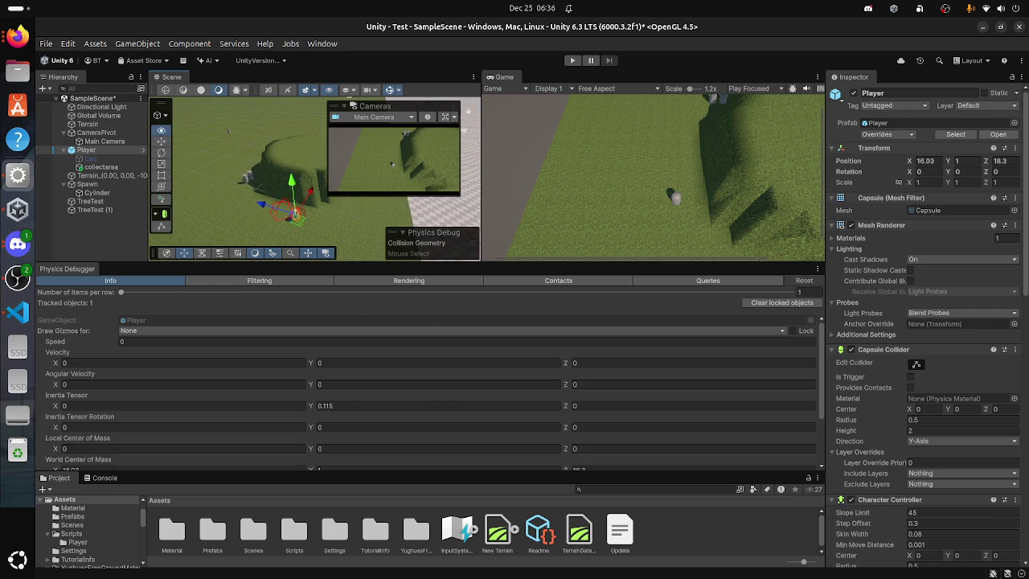
key("w")
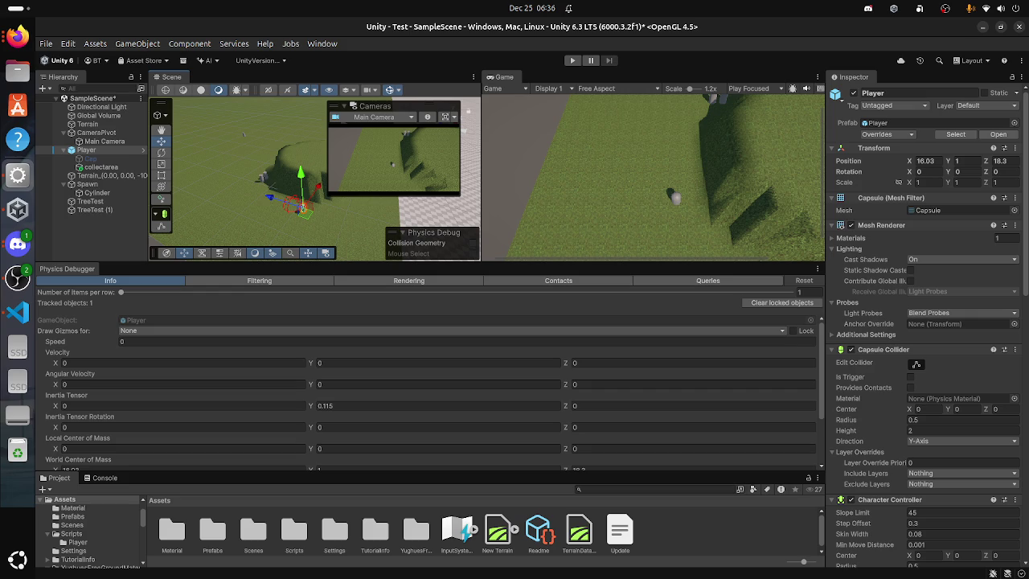
scroll(439, 402, "down", 1)
scroll(439, 405, "up", 1)
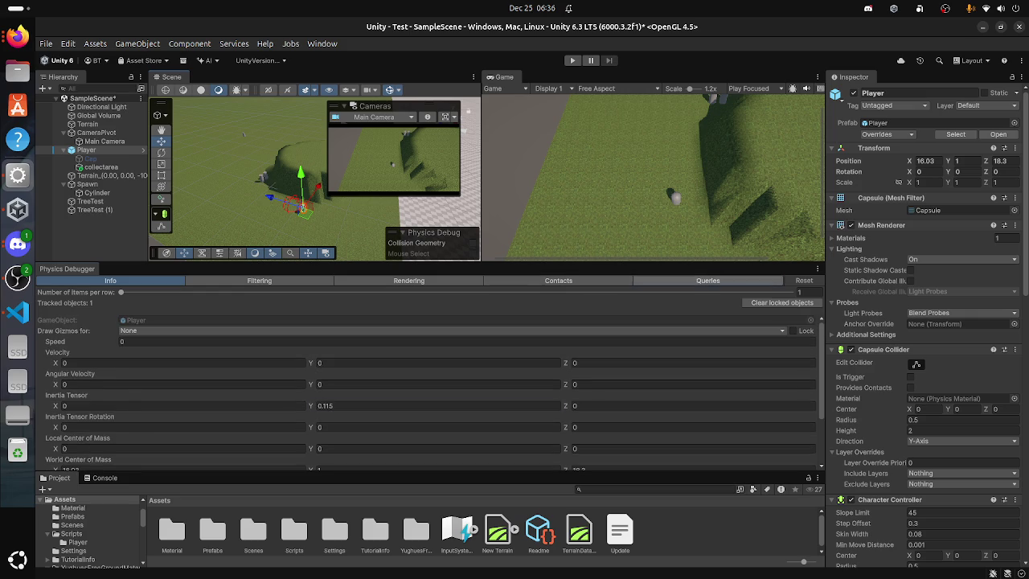
left_click(707, 279)
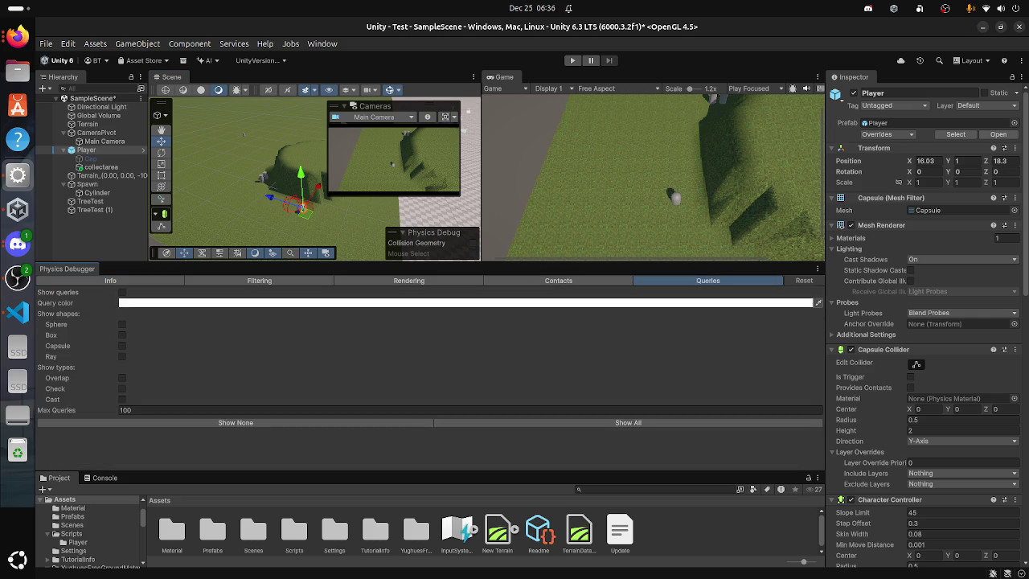
left_click(122, 292)
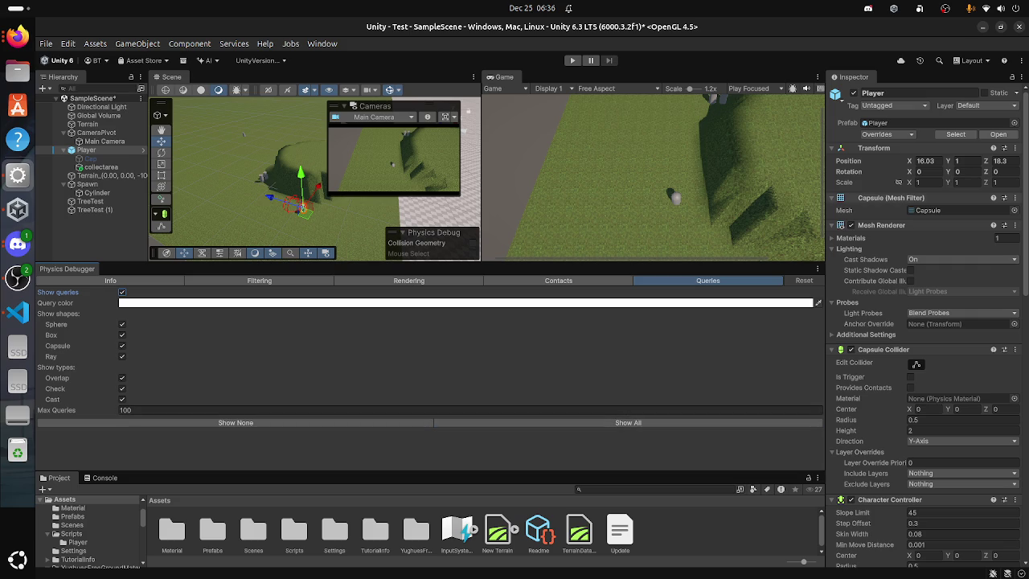
Step: Enter Play mode, switch the Game view to Display 2 and back to Display 1, and lower the Scene camera
key("ctrl+p")
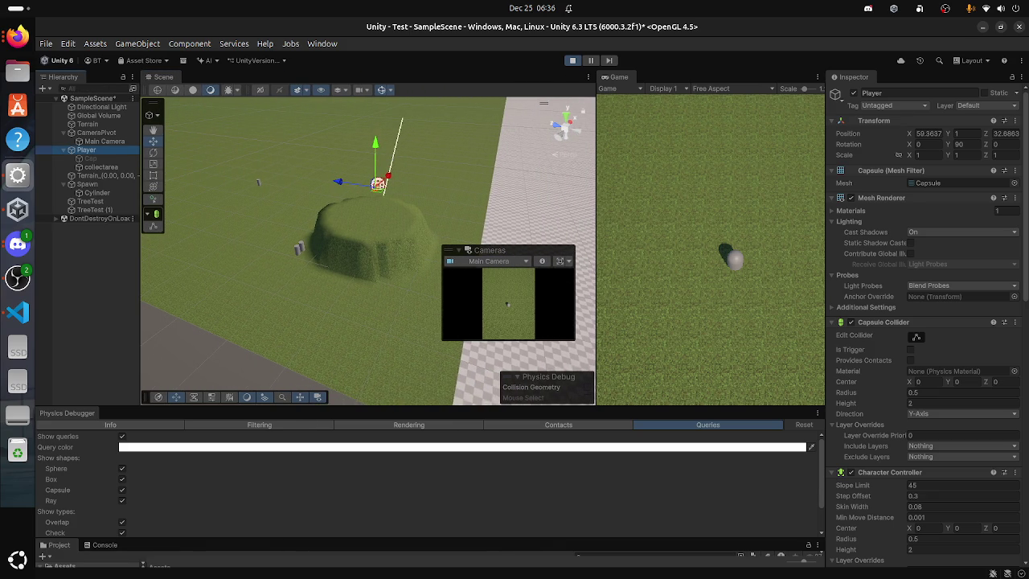
left_click(664, 88)
left_click(678, 117)
left_click(664, 88)
left_click(677, 101)
left_click_drag(370, 241, 381, 201)
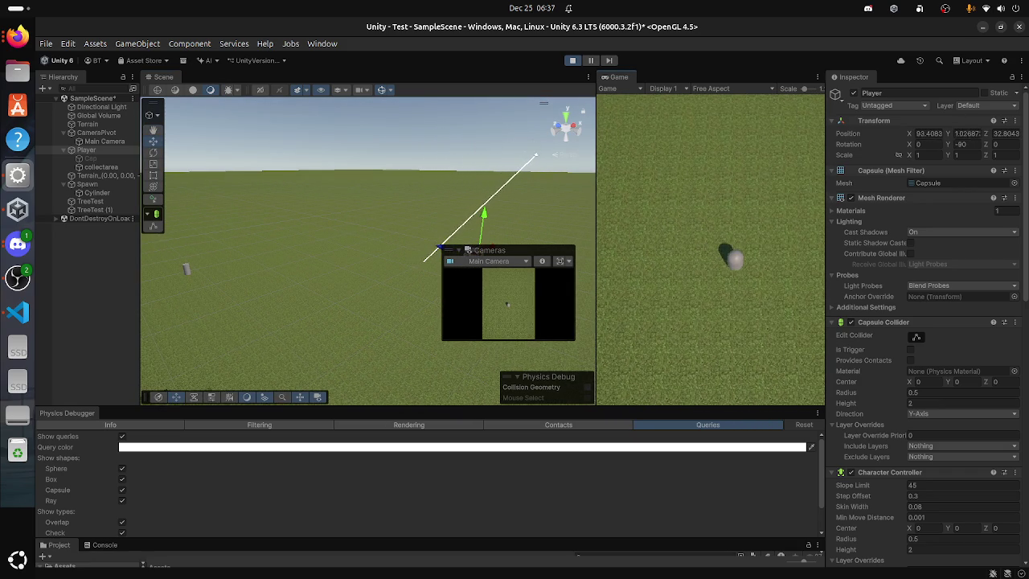
Step: Enlarge the Physics Debugger panel, toggle query drawing off and on, and return to Player info
mouse_move(482, 408)
left_mouse_down()
mouse_move(482, 233)
mouse_move(482, 286)
left_mouse_up()
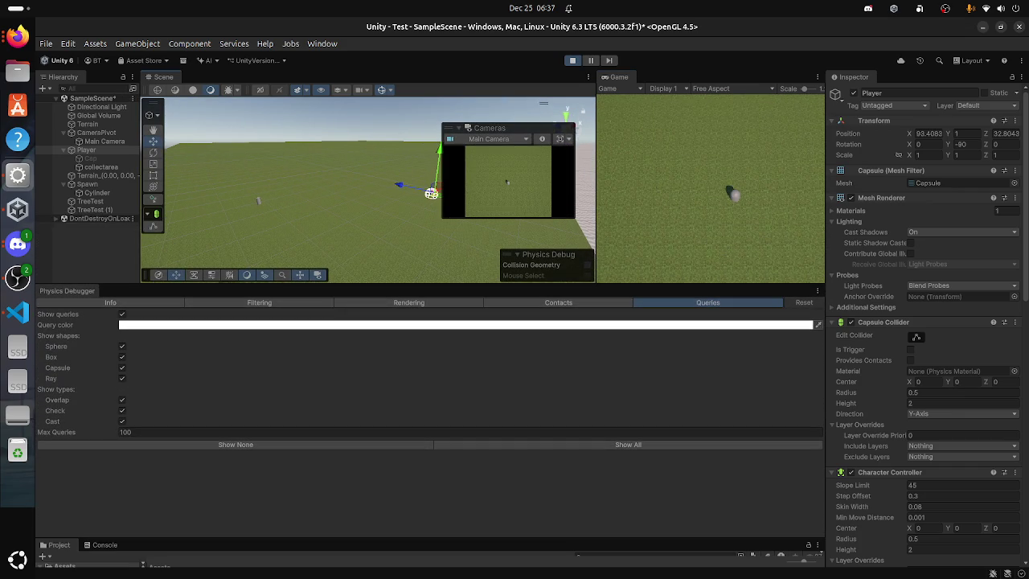
left_click(121, 313)
left_click(122, 313)
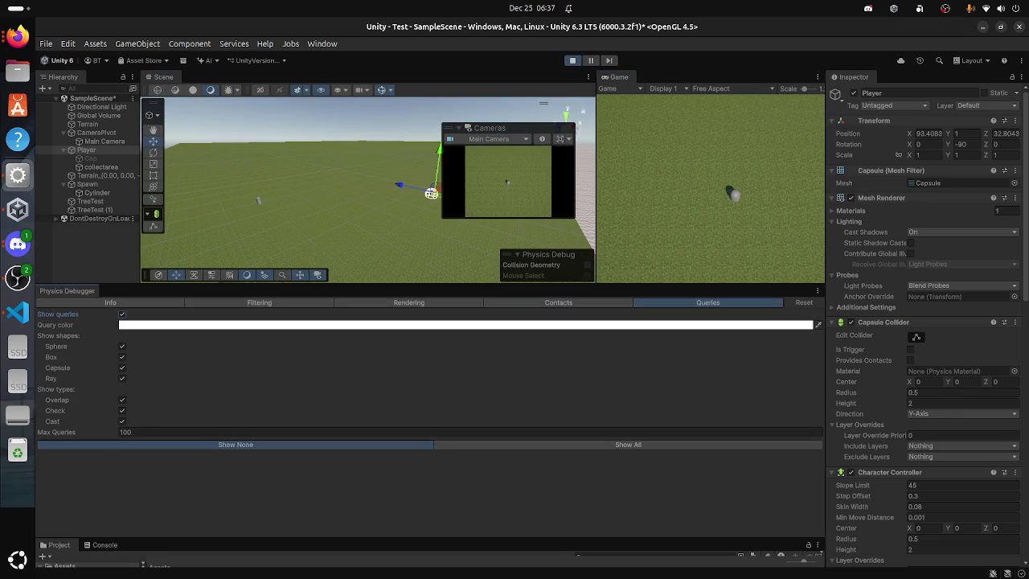
left_click(110, 303)
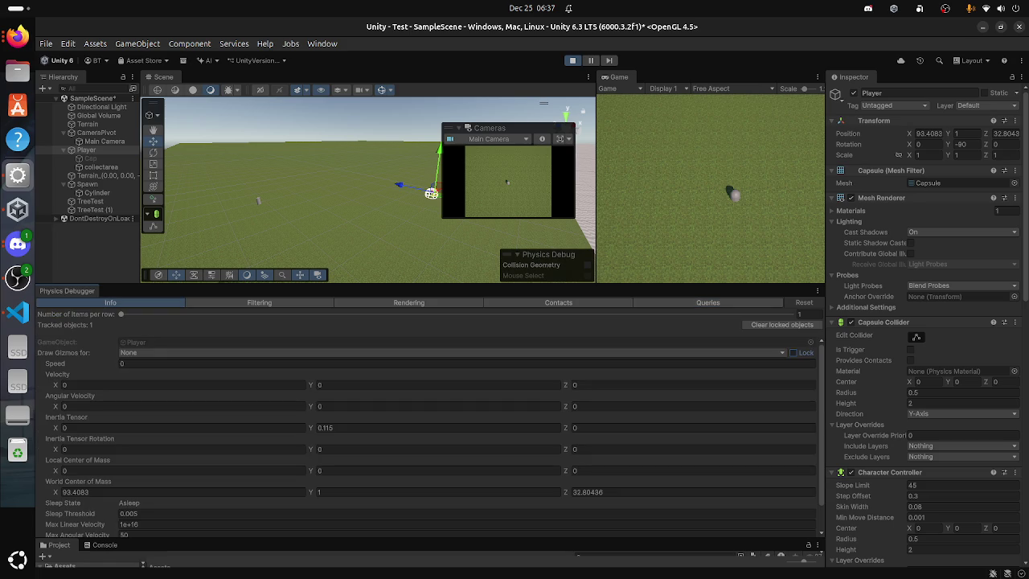
Step: Drag the Number of Items per row slider while the sleeping Player reaches 108.99, 1, 38.09
mouse_move(121, 313)
left_mouse_down()
mouse_move(791, 313)
mouse_move(121, 314)
left_mouse_up()
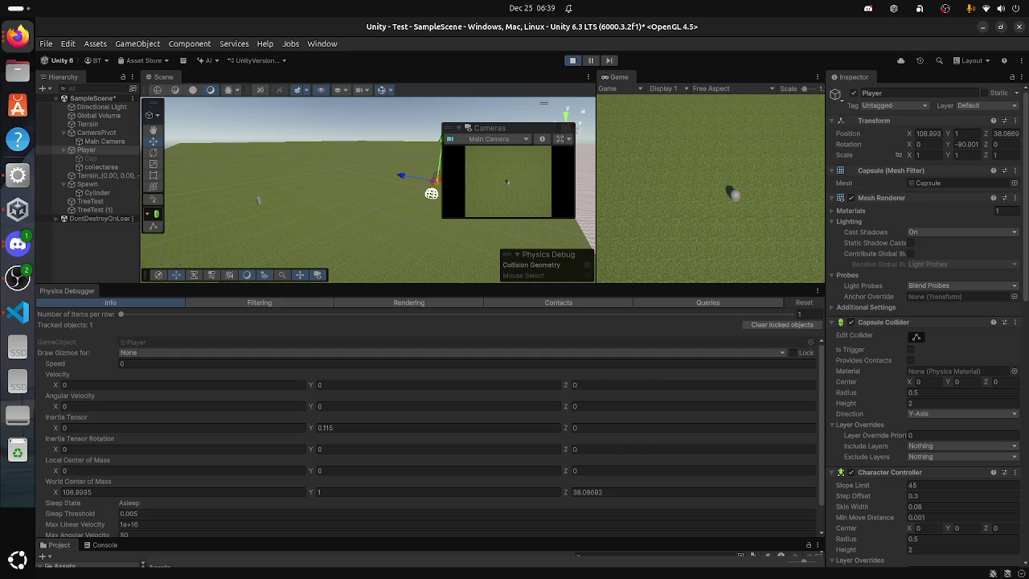
Step: Select Terrain, reselect the Player, and walk it around with W and D during Play
left_click(88, 124)
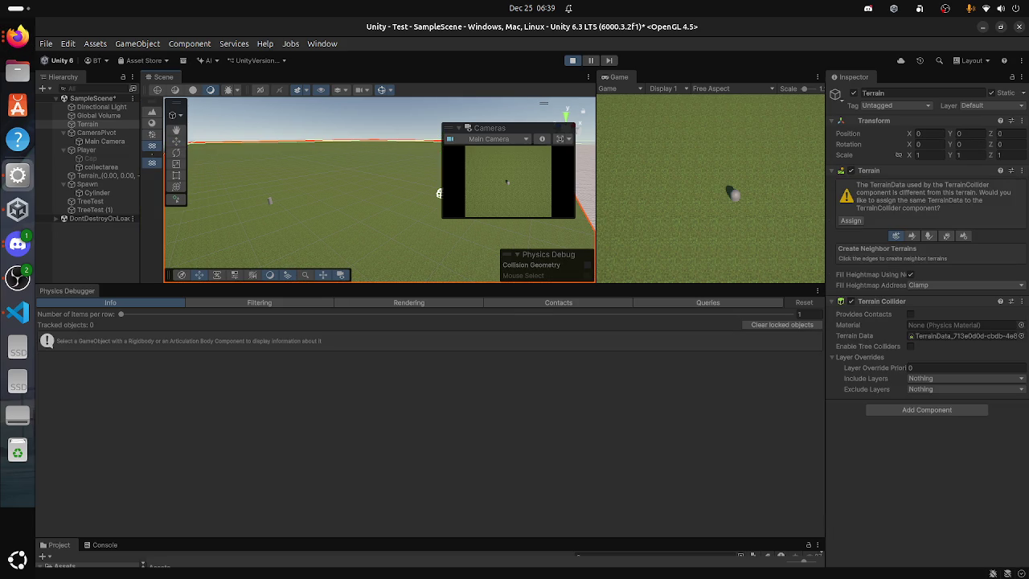
left_click(86, 149)
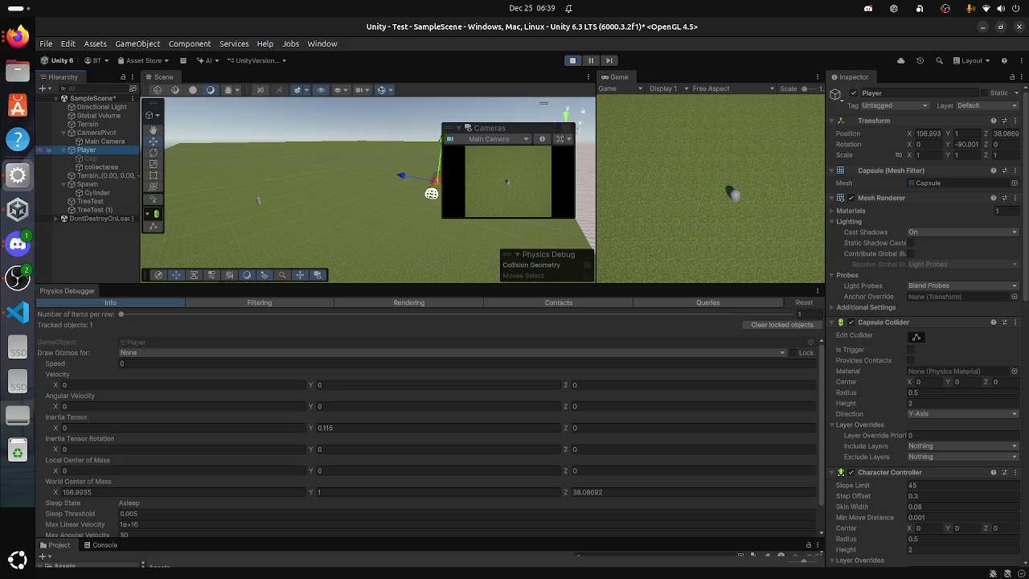
left_click(90, 158)
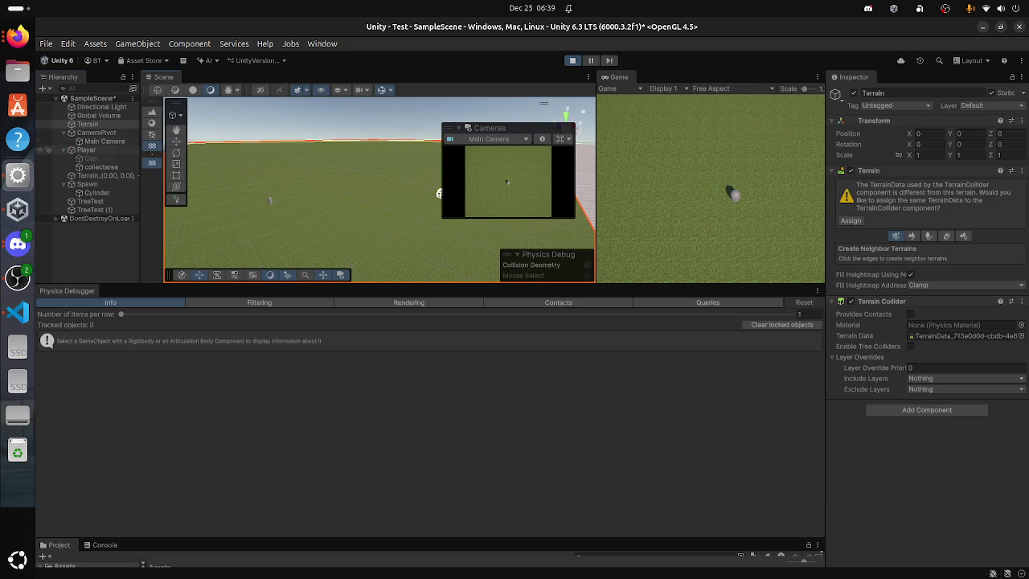
left_click(86, 150)
left_click(91, 158)
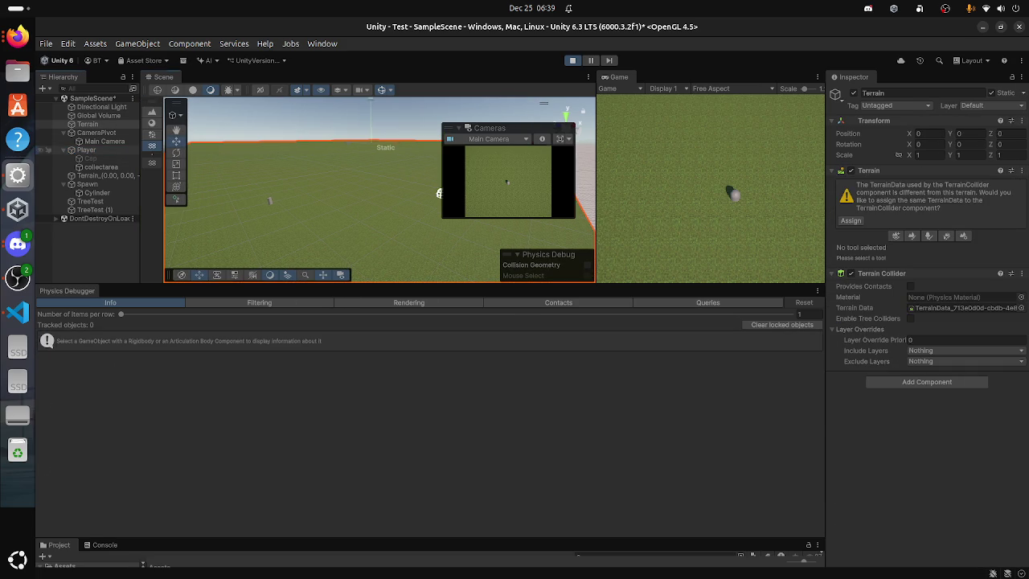
left_click(86, 150)
key("w")
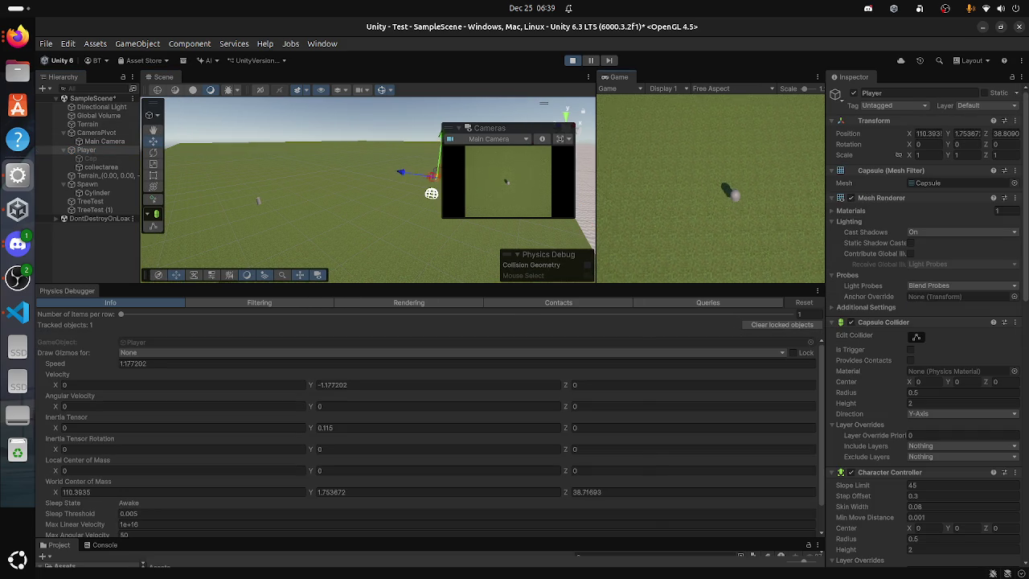
key("d")
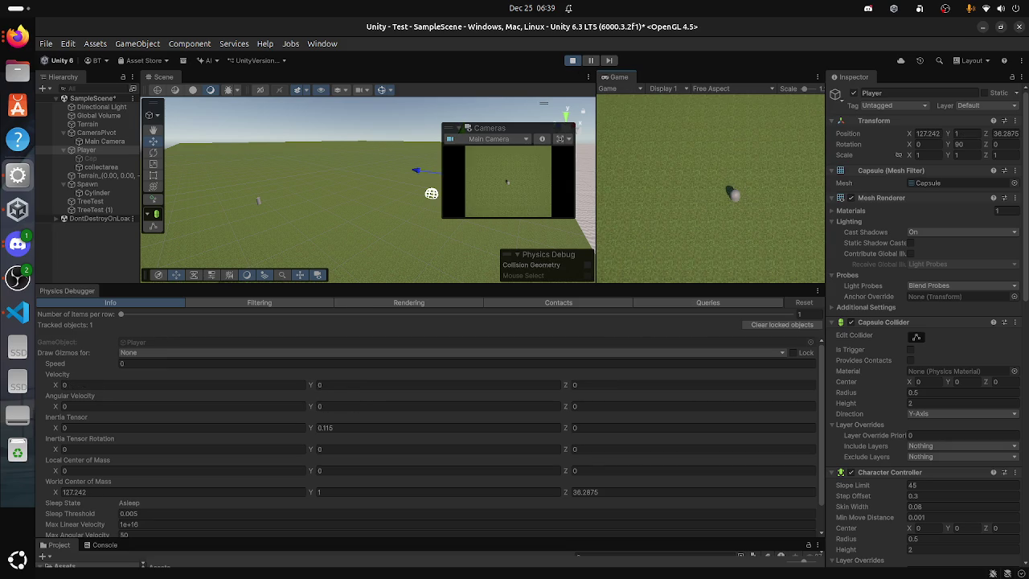
Step: Try dragging the Rigidbody component higher in the Player's Inspector list
scroll(924, 321, "down", 5)
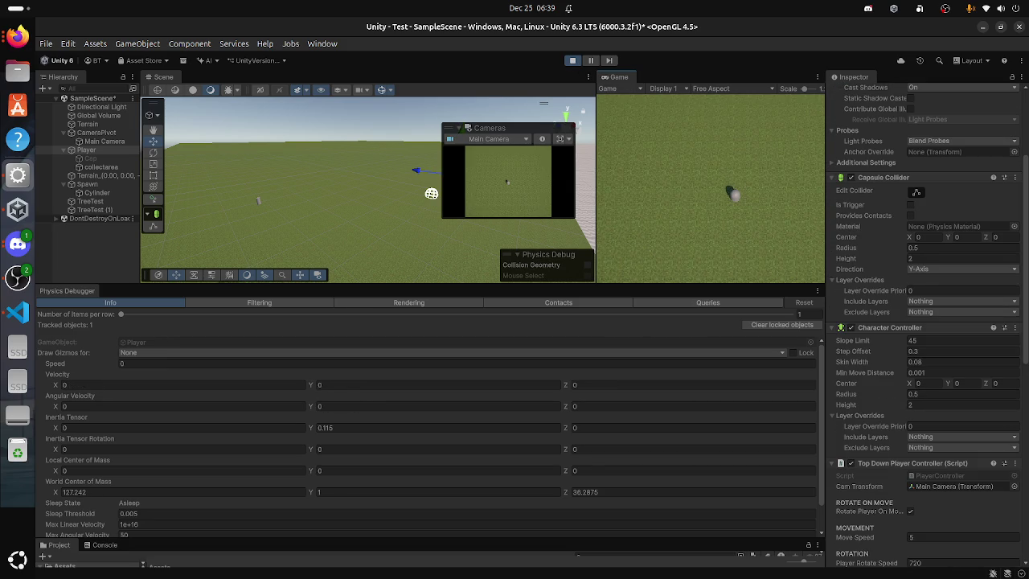
scroll(925, 322, "down", 10)
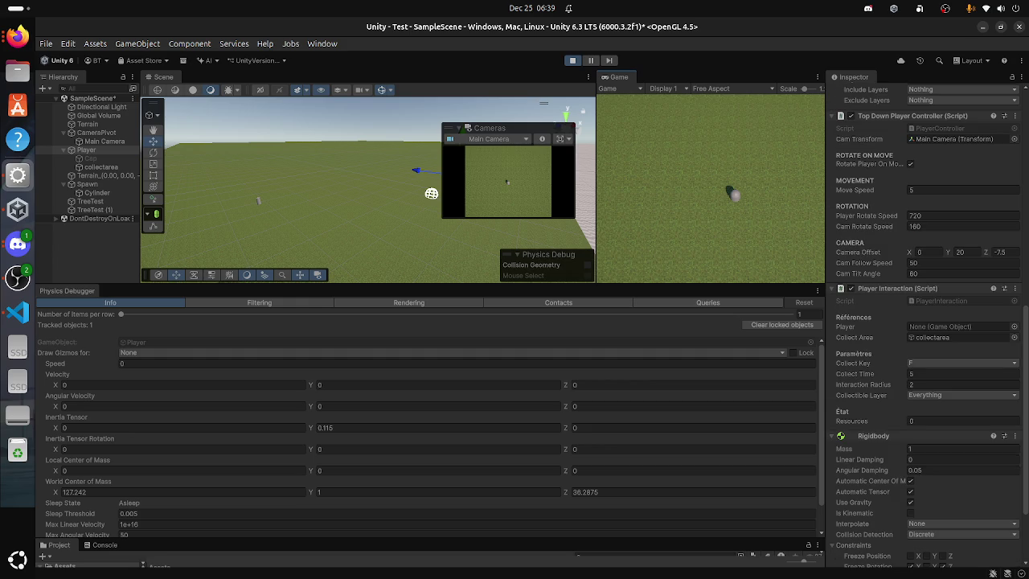
mouse_move(874, 435)
left_mouse_down()
mouse_move(949, 392)
mouse_move(951, 132)
mouse_move(918, 120)
left_mouse_up()
Step: Fold Mesh Renderer, Capsule Collider, Character Controller, both scripts and Rigidbody using arrow keys
key("Down")
key("Left")
key("Down")
key("Left")
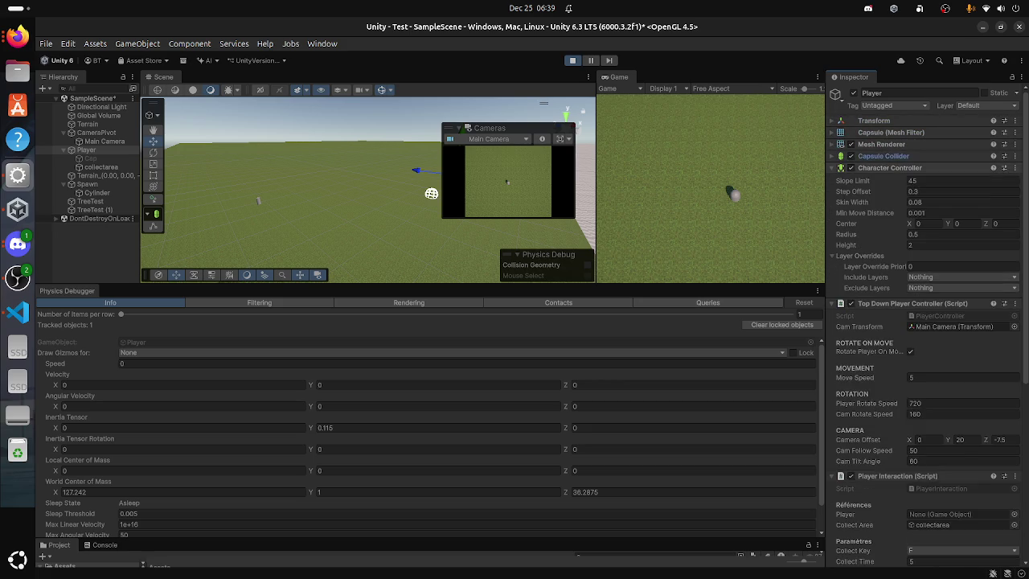
key("Down")
key("Left")
key("Down")
key("Left")
key("Down")
key("Left")
key("Down")
key("Left")
Step: Briefly expand Top Down Player Controller and Character Controller, then fold them again
left_click(895, 180)
left_click(898, 168)
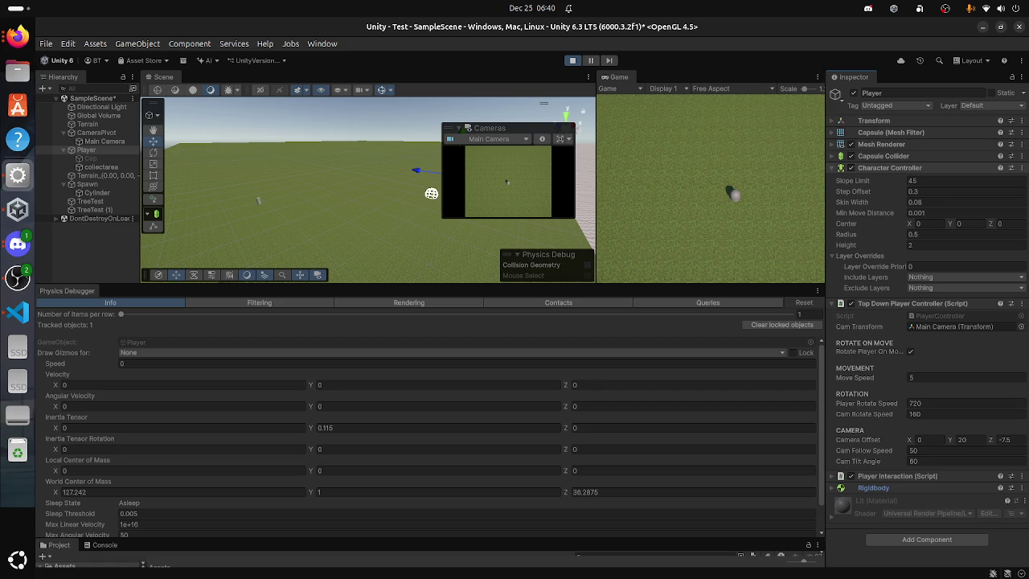
key("Up")
key("Up")
key("Up")
key("Left")
key("Down")
key("Left")
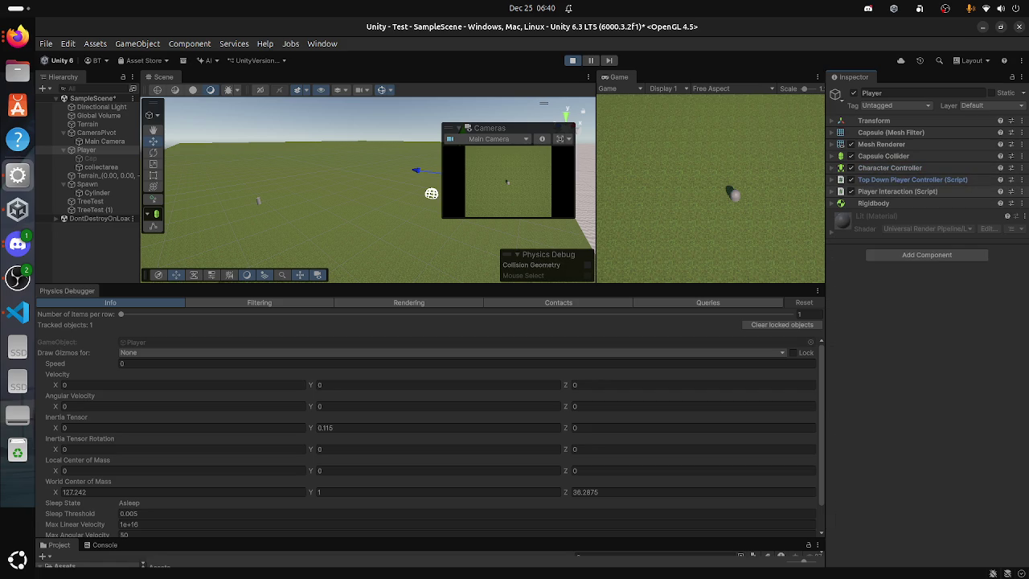
Step: Check the Player's Layer list, keeping Default, and expand both script components
left_click(994, 105)
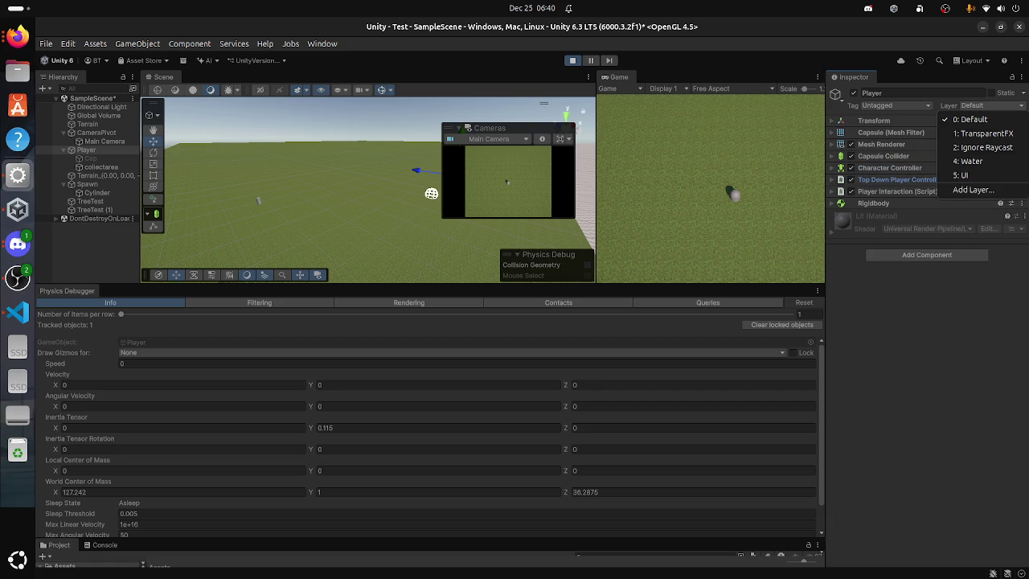
key("Escape")
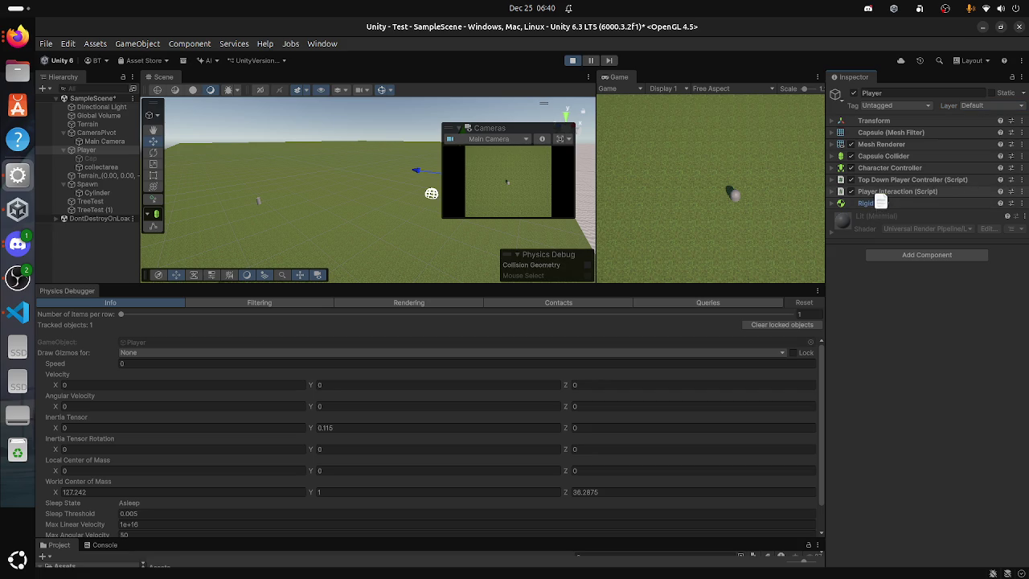
left_click(876, 192)
left_click(869, 181)
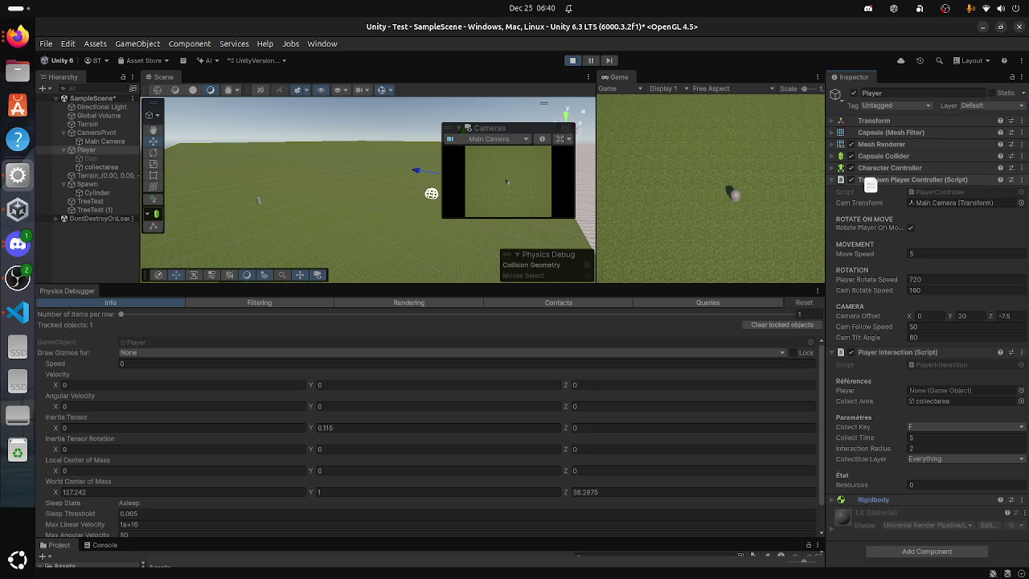
Step: Drag Rigidbody above Top Down Player Controller (Script), then collapse both scripts
left_click_drag(870, 181, 870, 180)
left_click(851, 191)
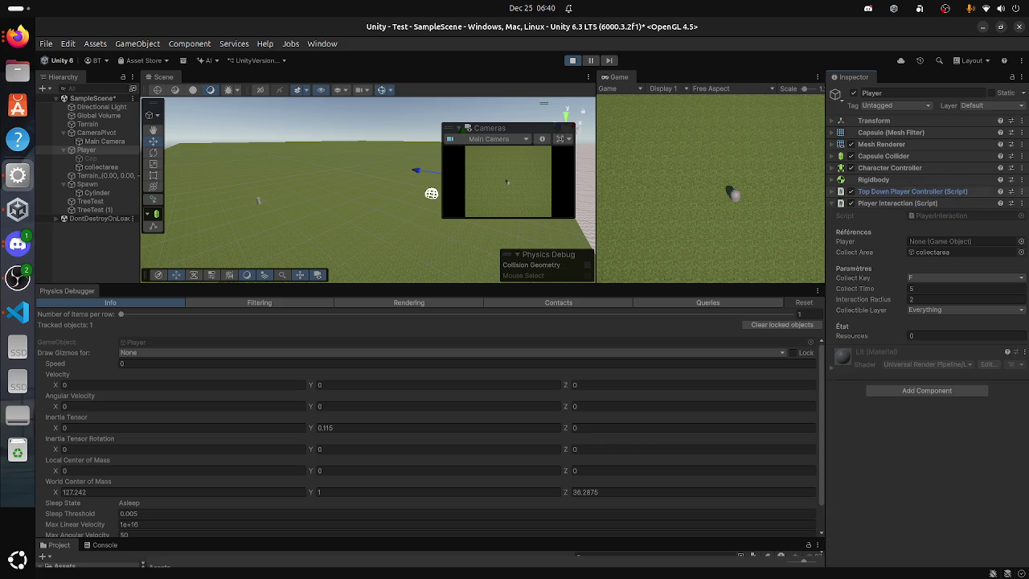
left_click(850, 204)
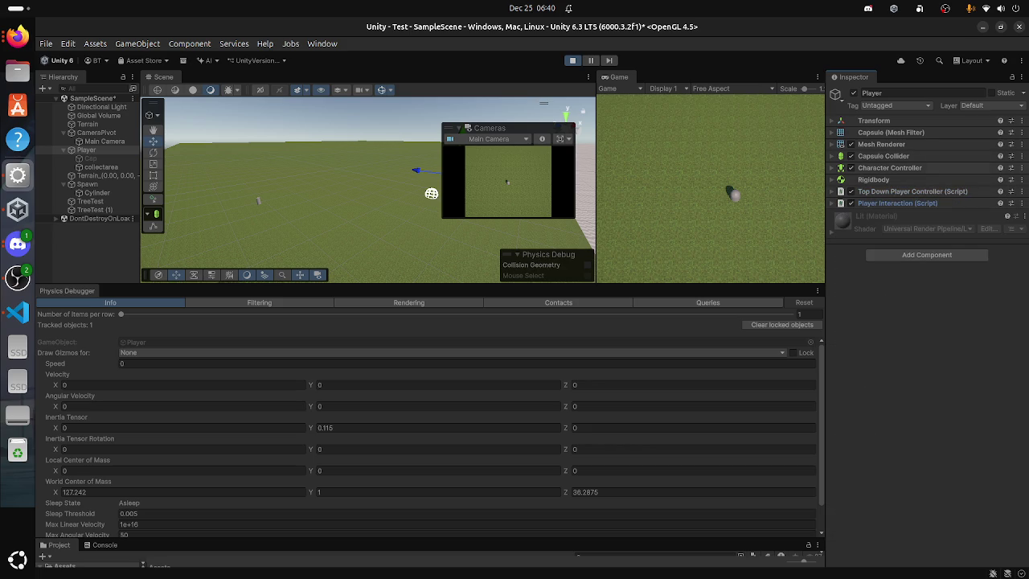
left_click(927, 255)
type("rigi")
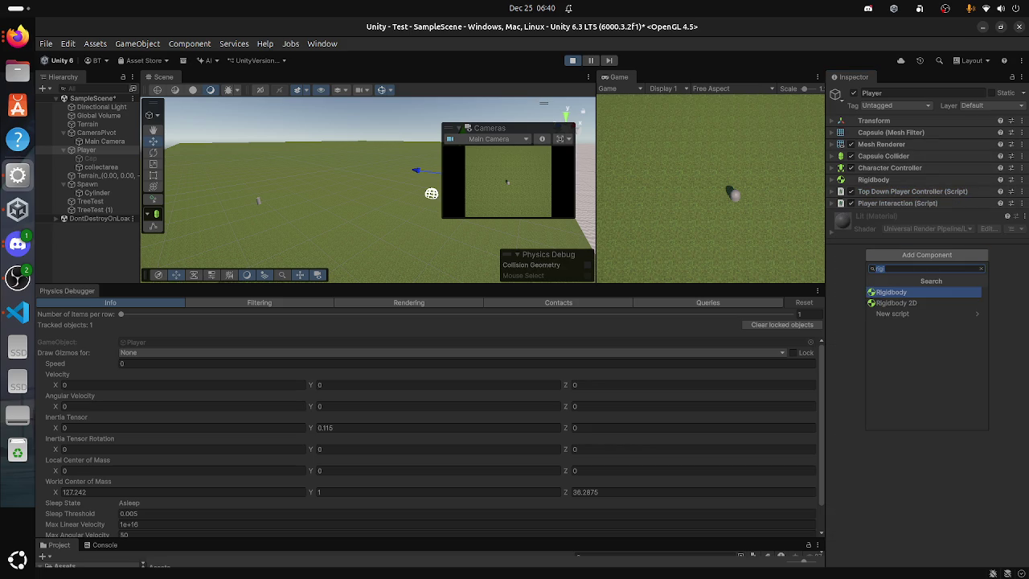
type("g")
key("BackSpace")
type("folde")
key("BackSpace")
key("BackSpace")
key("BackSpace")
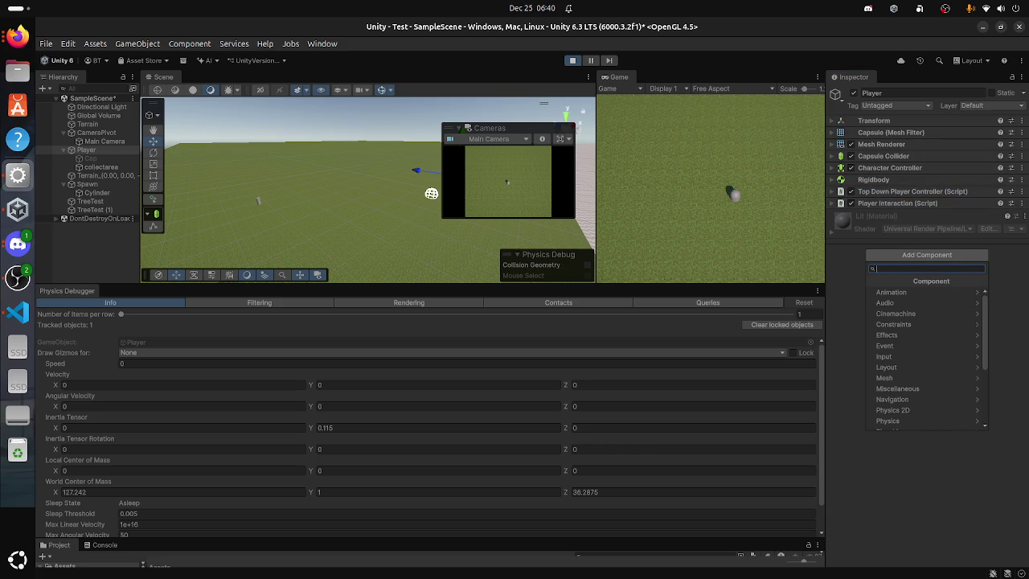
scroll(925, 356, "down", 3)
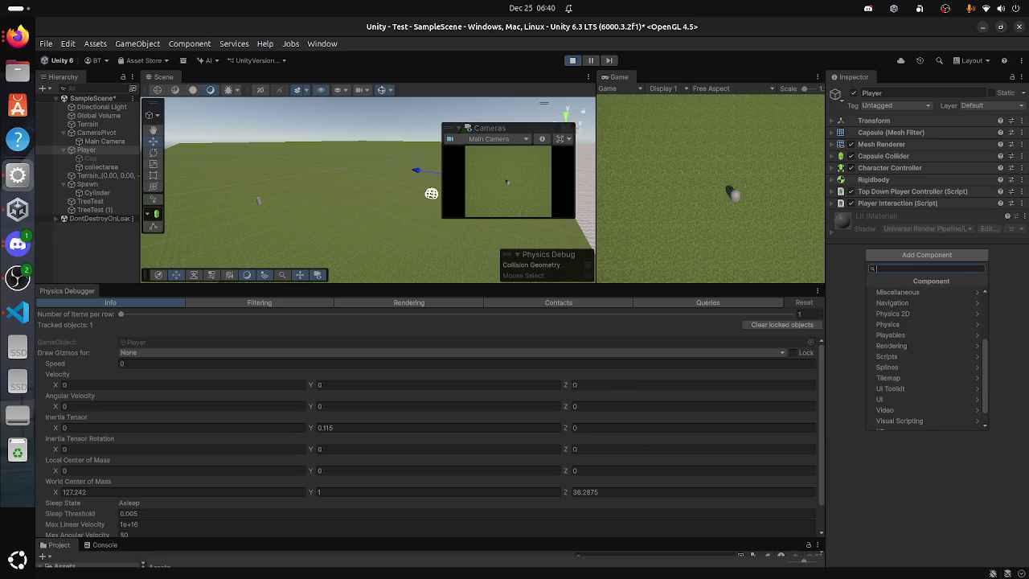
key("Escape")
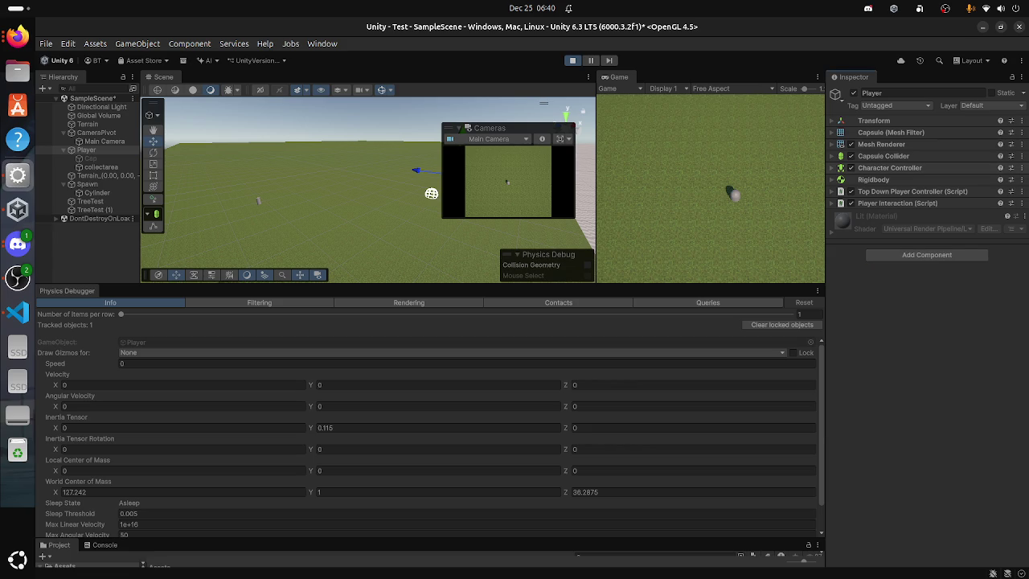
left_click(873, 179)
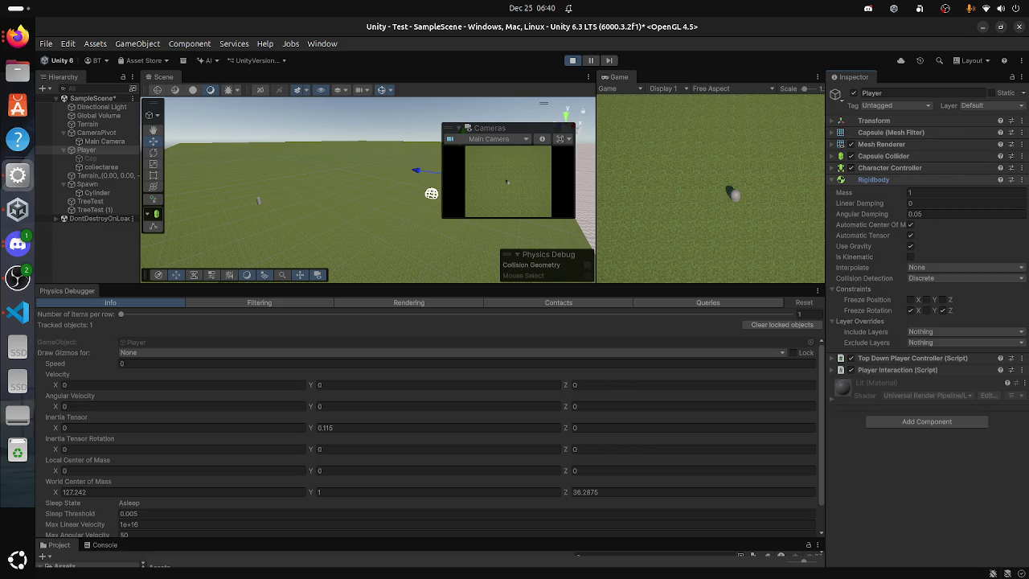
Step: Drag the Capsule Collider below Character Controller and show its Radius 0.5, Height 2 settings
left_click(889, 167)
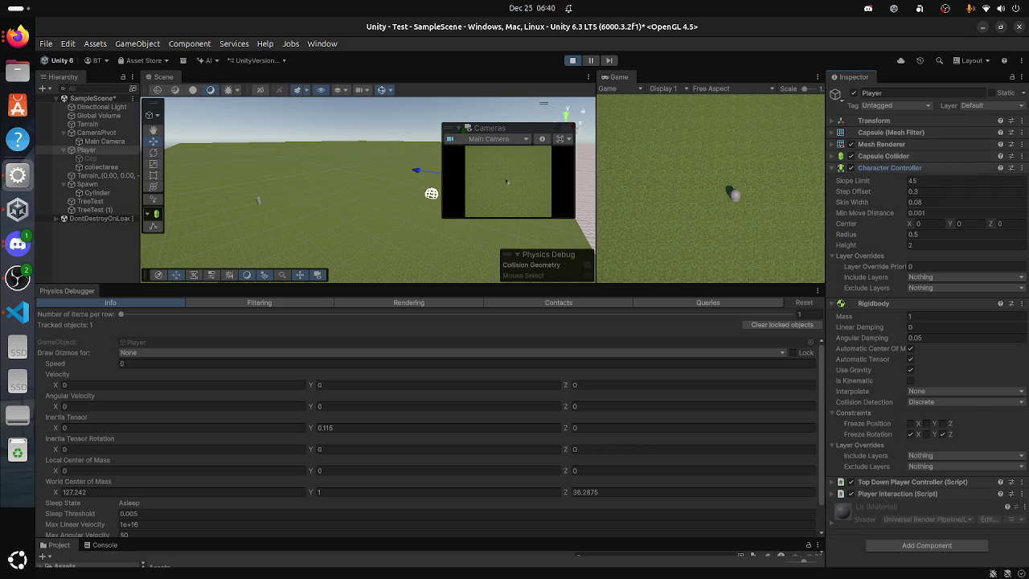
left_click(889, 167)
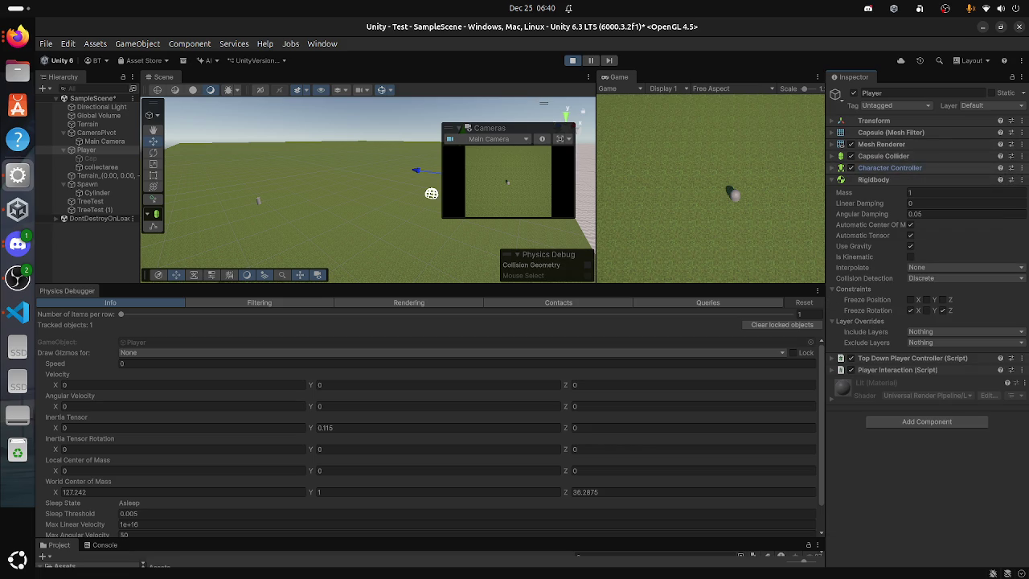
left_click(891, 158)
left_click_drag(902, 160, 900, 161)
left_click(884, 167)
left_click(883, 167)
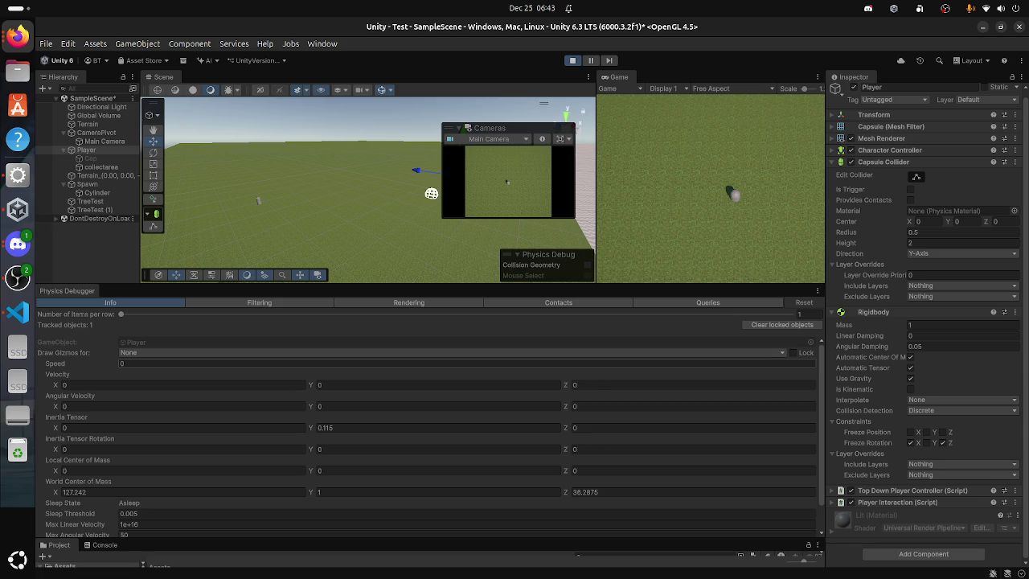
left_click(88, 124)
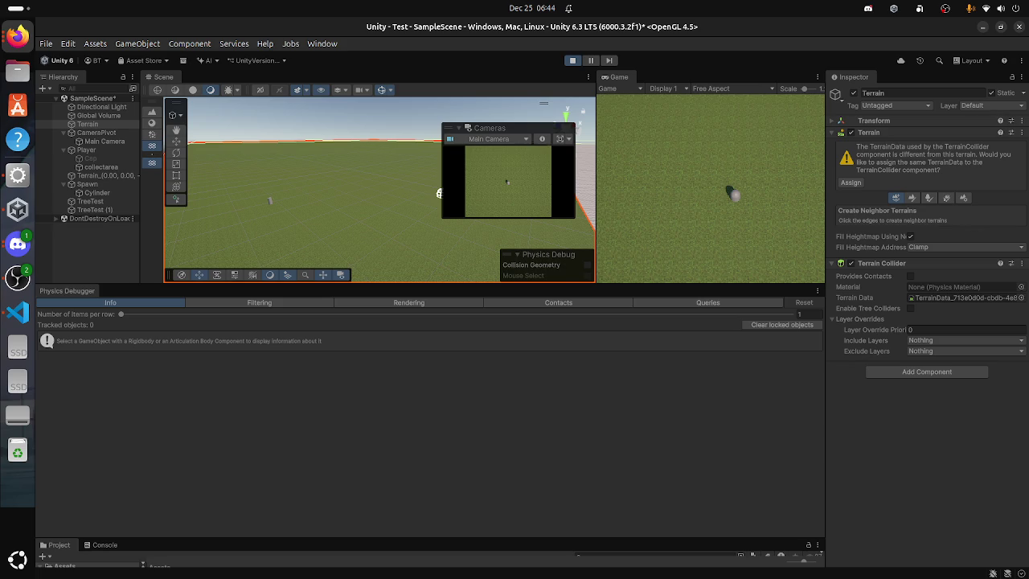
Step: Select the Player in the Hierarchy, then its Cap child
left_click(86, 149)
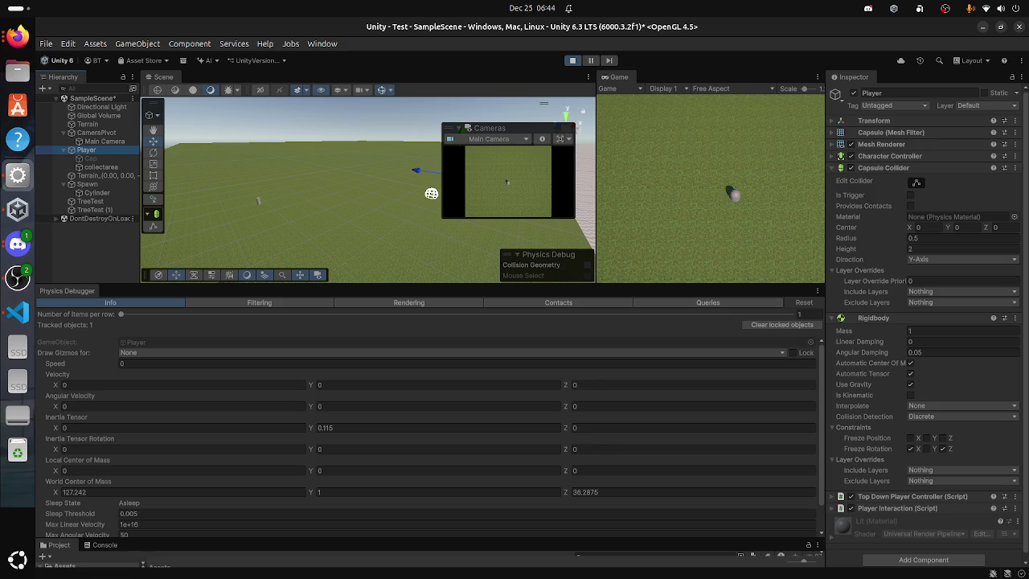
left_click(90, 159)
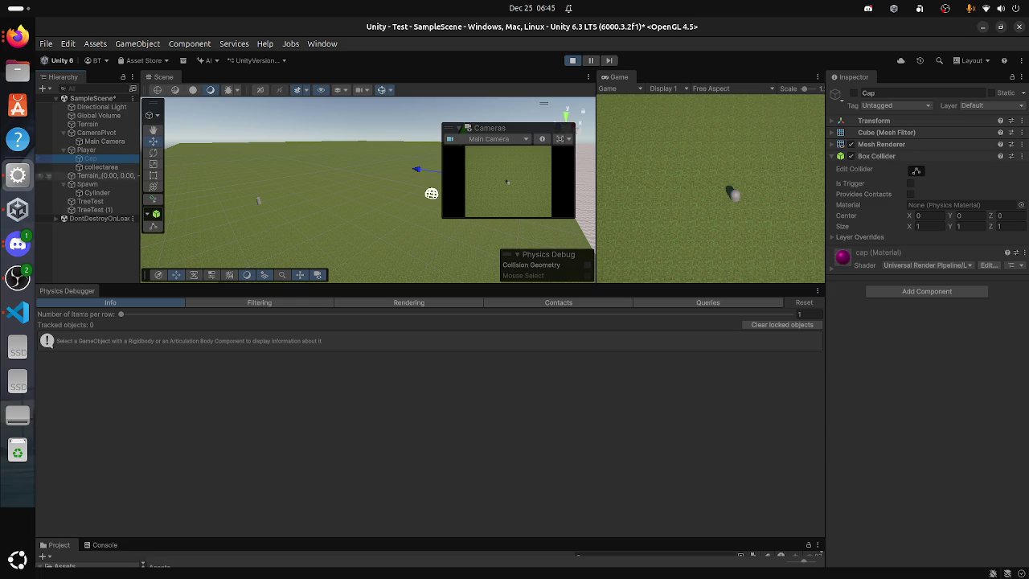
Step: Activate the Cap object and widen the Game view beside the Scene view
left_click(854, 93)
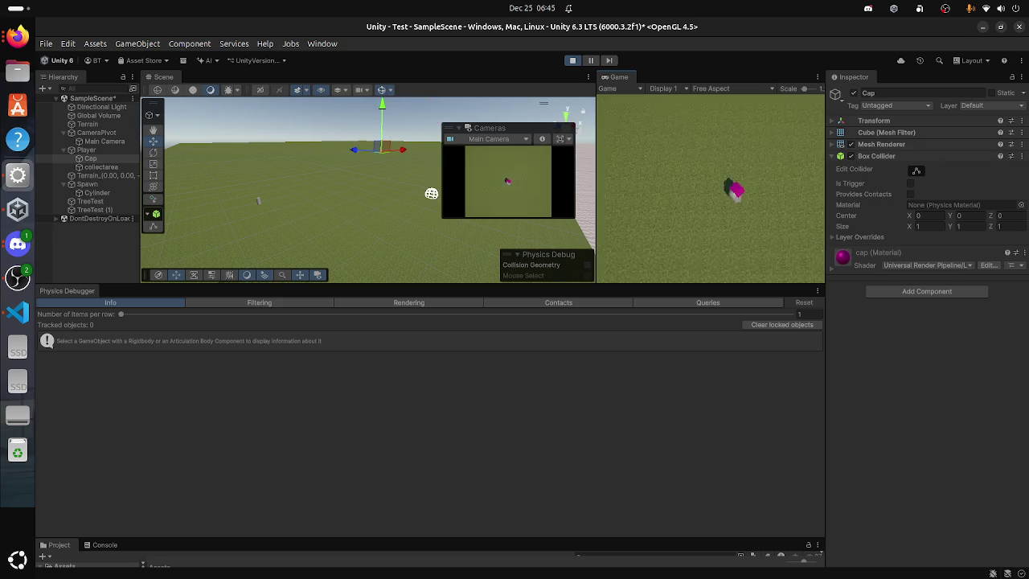
mouse_move(595, 185)
left_mouse_down()
mouse_move(417, 184)
mouse_move(436, 185)
left_mouse_up()
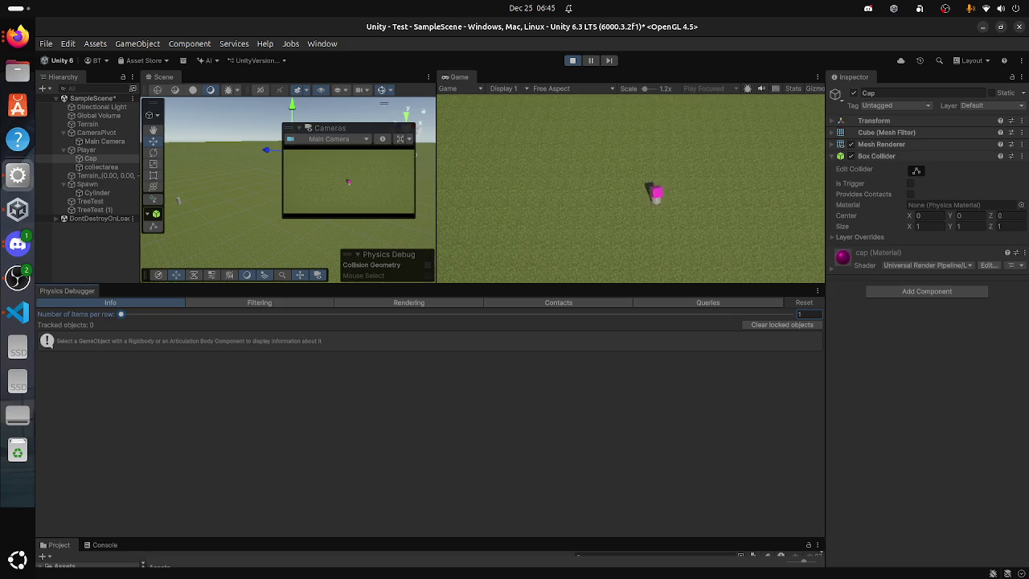
Step: Select the Player and briefly show its Transform position, rotation and scale
left_click(48, 150)
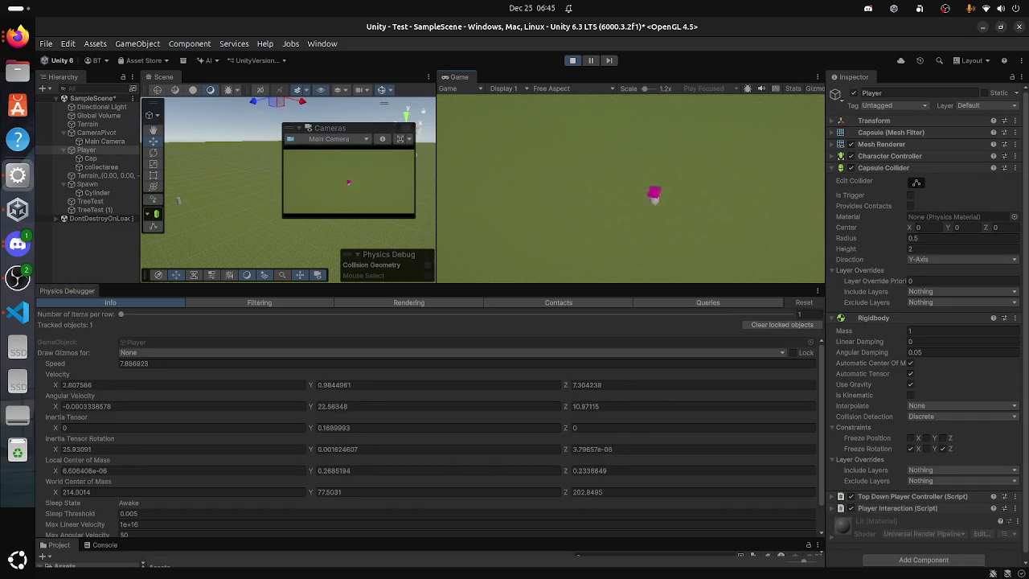
left_click(874, 120)
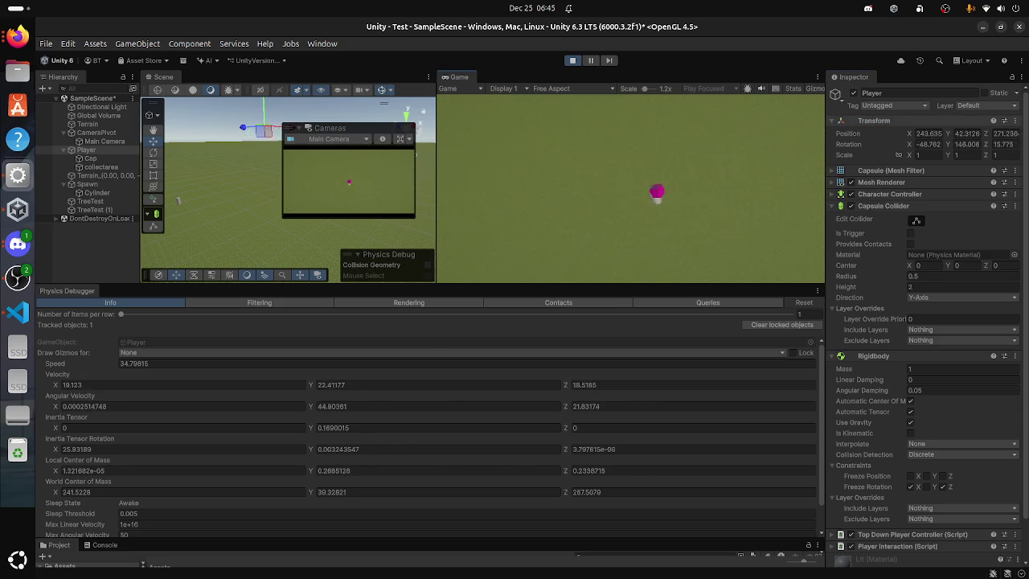
left_click(874, 120)
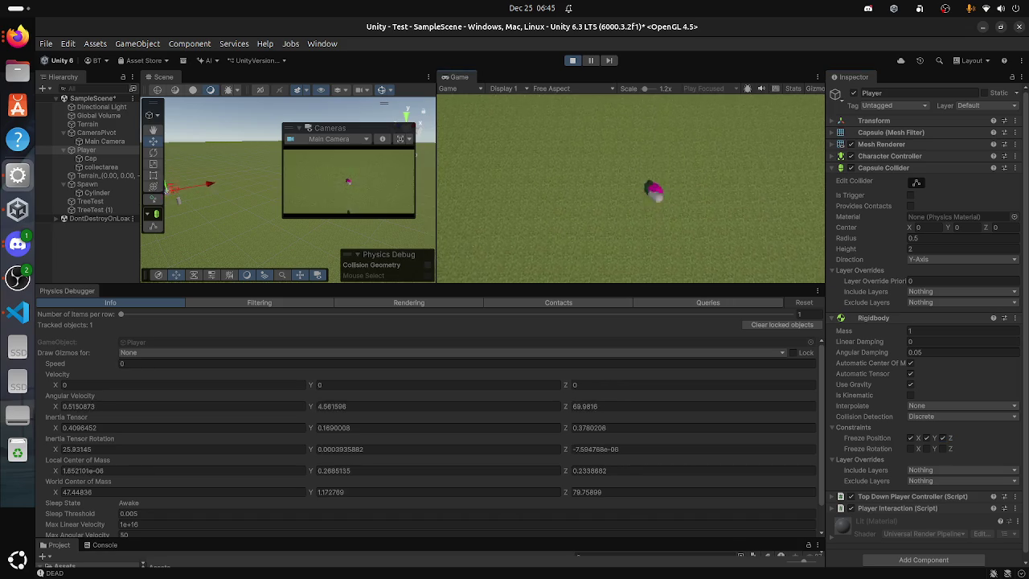
Step: Stop play mode and turn the Player's Cap child back on
key("ctrl+p")
key("ctrl+p")
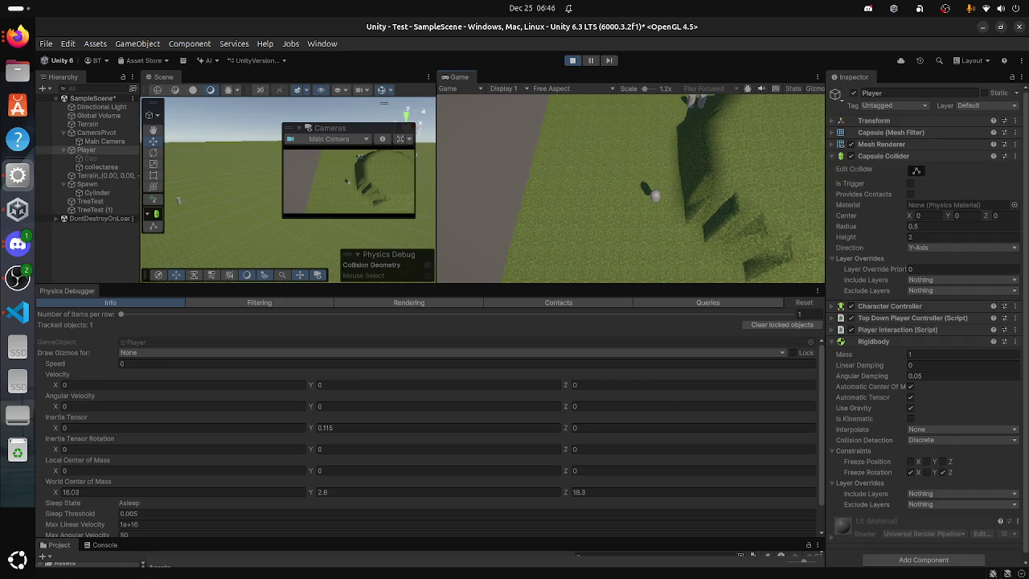
left_click(90, 159)
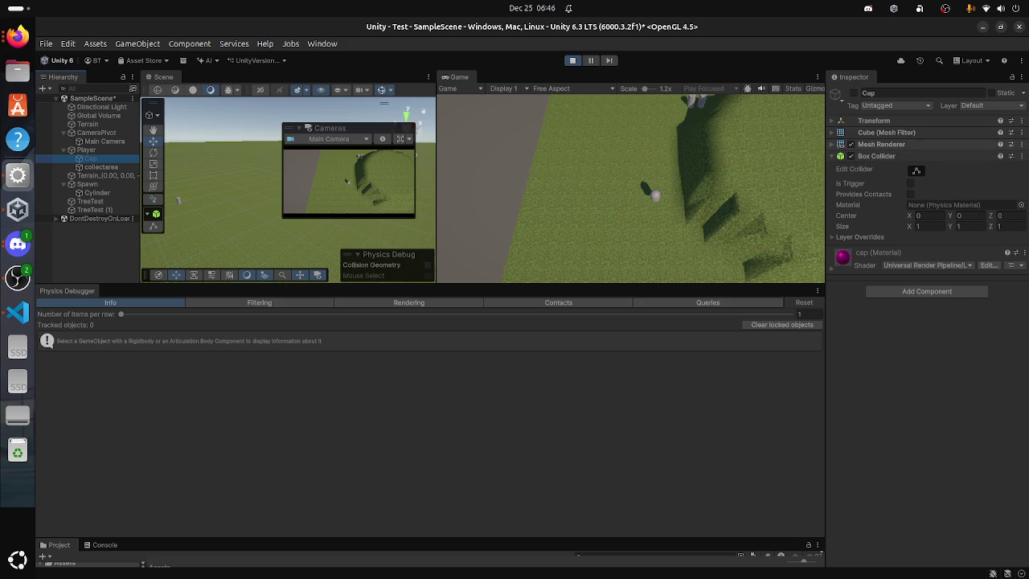
key("alt+shift+a")
Step: Reselect the Player and drag its Rigidbody to a new place in the component order
left_click(86, 149)
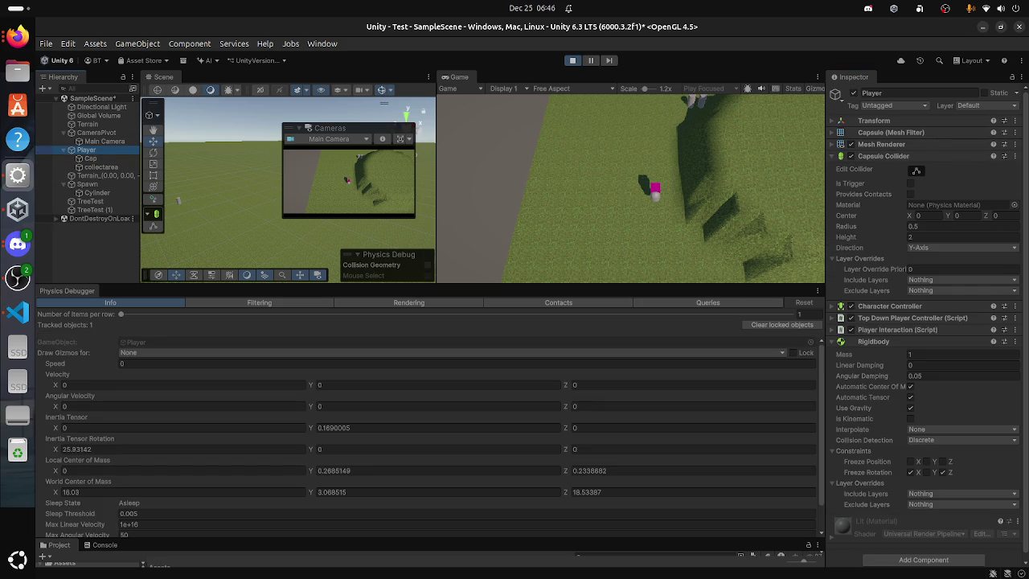
scroll(928, 325, "down", 1)
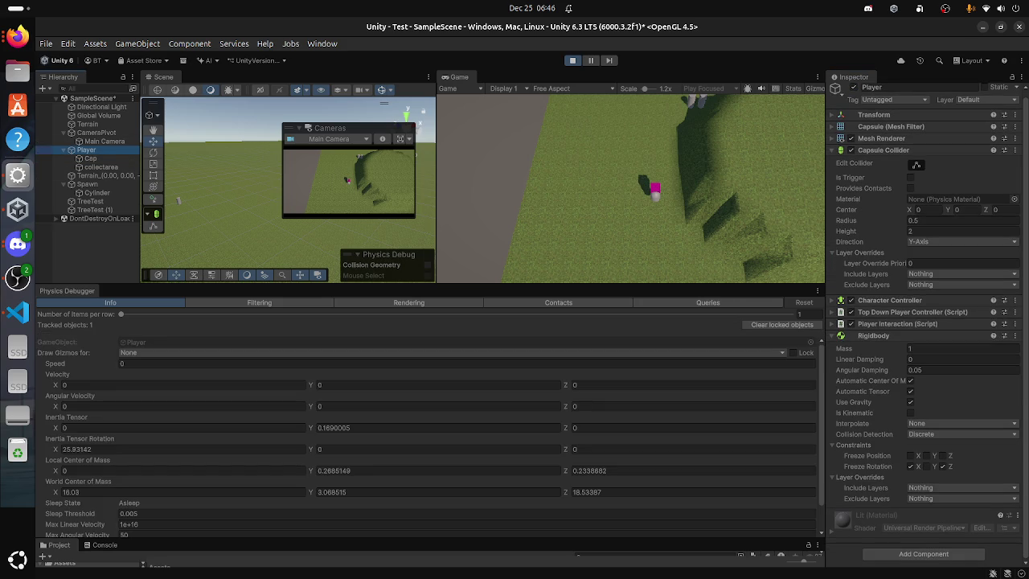
mouse_move(874, 335)
left_mouse_down()
mouse_move(852, 309)
mouse_move(922, 311)
mouse_move(880, 311)
mouse_move(914, 315)
mouse_move(901, 311)
mouse_move(900, 512)
mouse_move(886, 498)
left_mouse_up()
Step: Collapse the Player Interaction, Top Down Player Controller and Rigidbody component headers
scroll(893, 313, "down", 3)
scroll(928, 325, "down", 1)
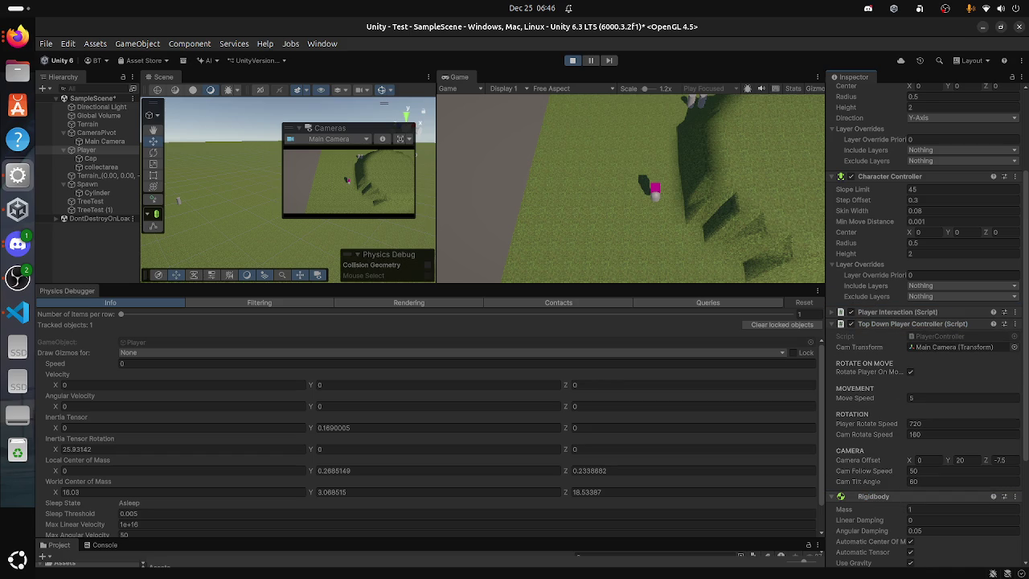
left_click(915, 313)
left_click(916, 313)
left_click(912, 324)
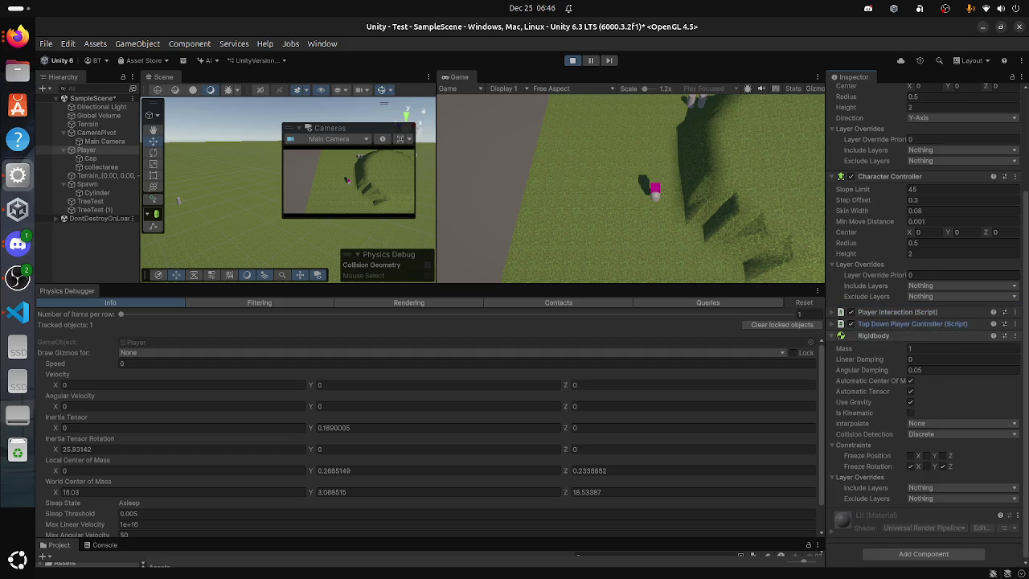
left_click(873, 335)
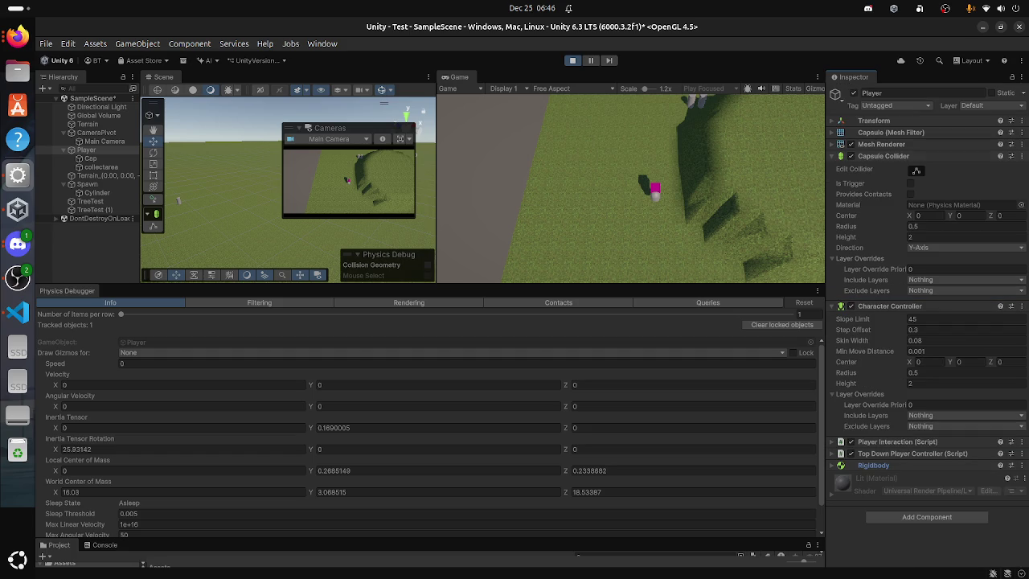
Step: Collapse Capsule Collider and Character Controller, move the collider below the controller, then expand it
left_click(884, 156)
left_click(889, 168)
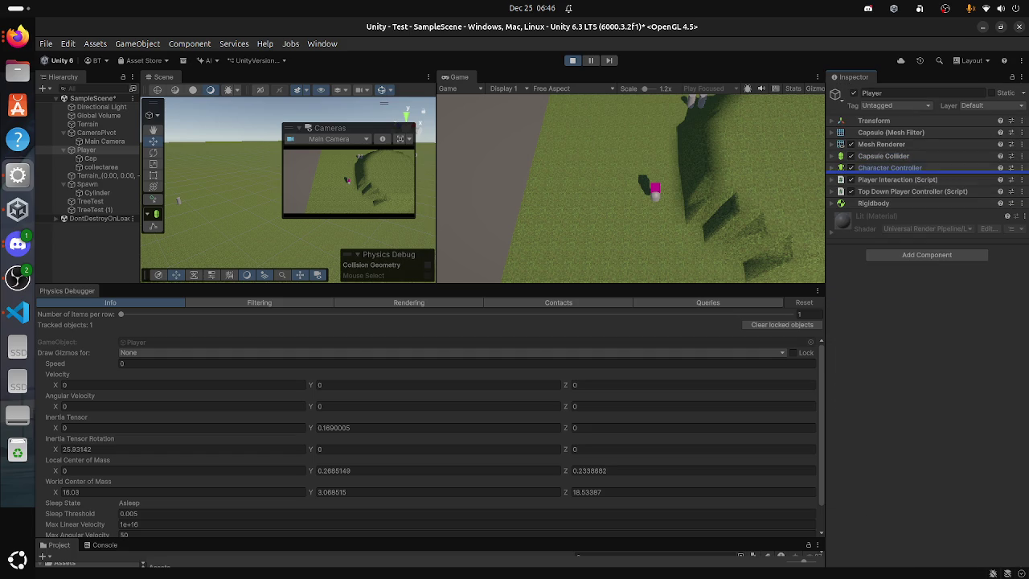
left_click_drag(884, 156, 903, 175)
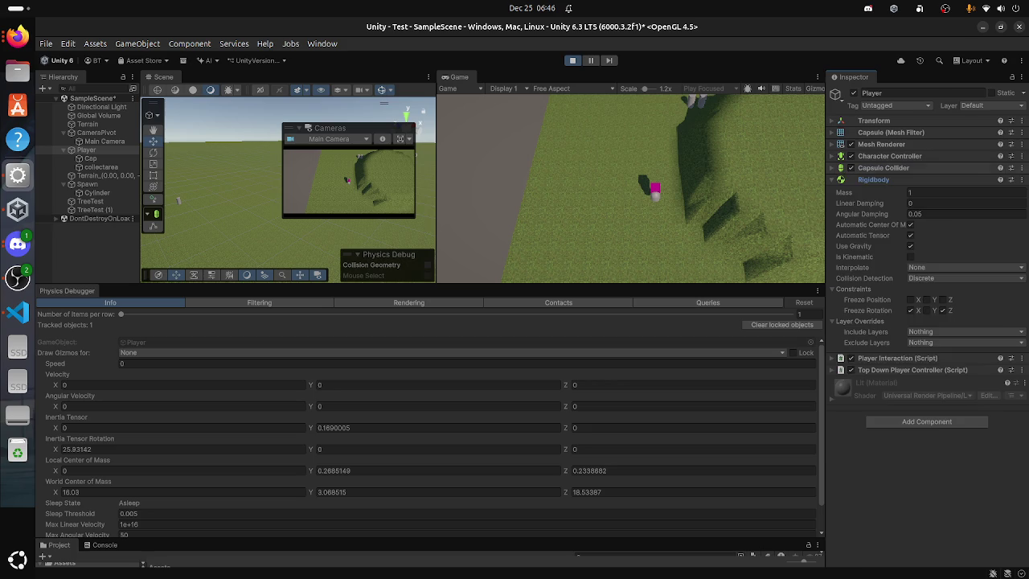
left_click(883, 168)
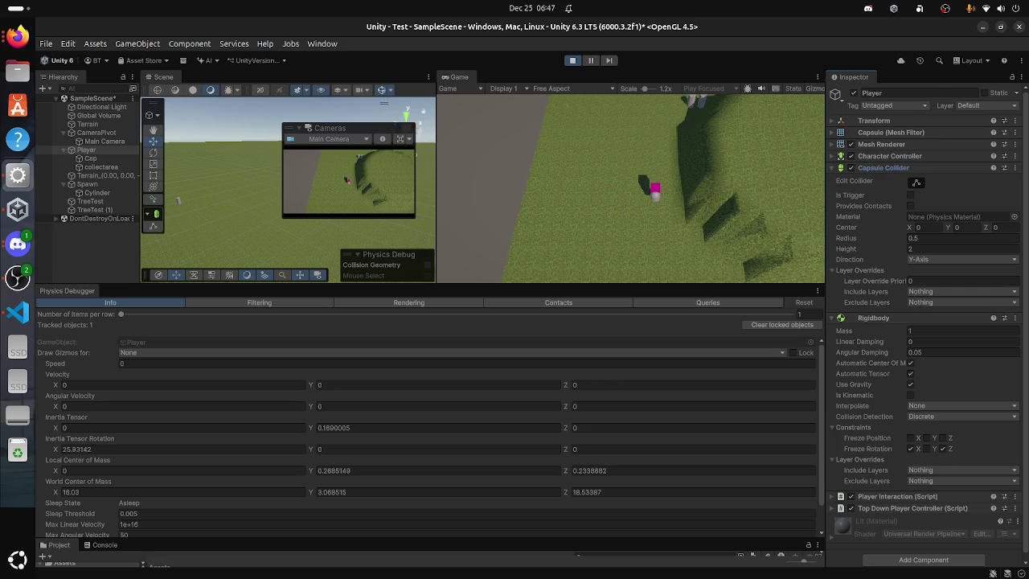